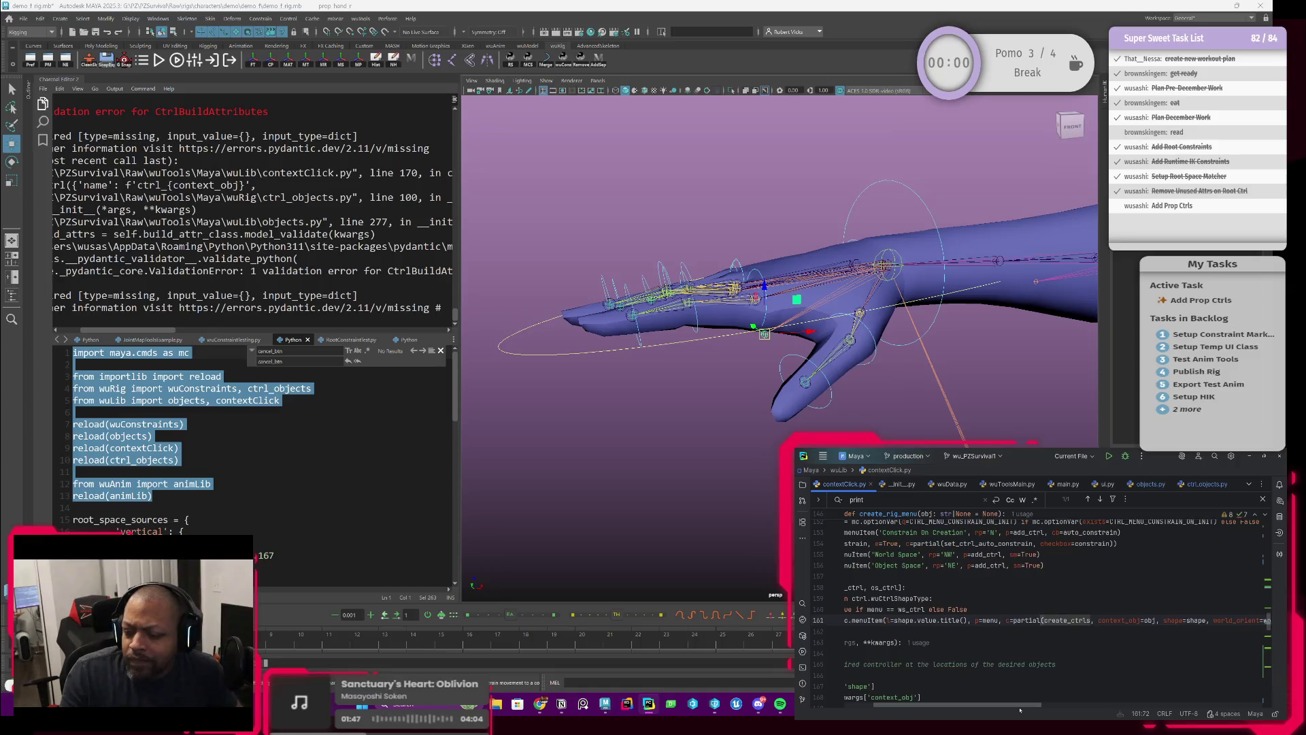
# Inspect the 'name' argument passed to the wuCtrl call.
pyautogui.scroll(-1, 975, 679)
pyautogui.hscroll(-3, 975, 680)
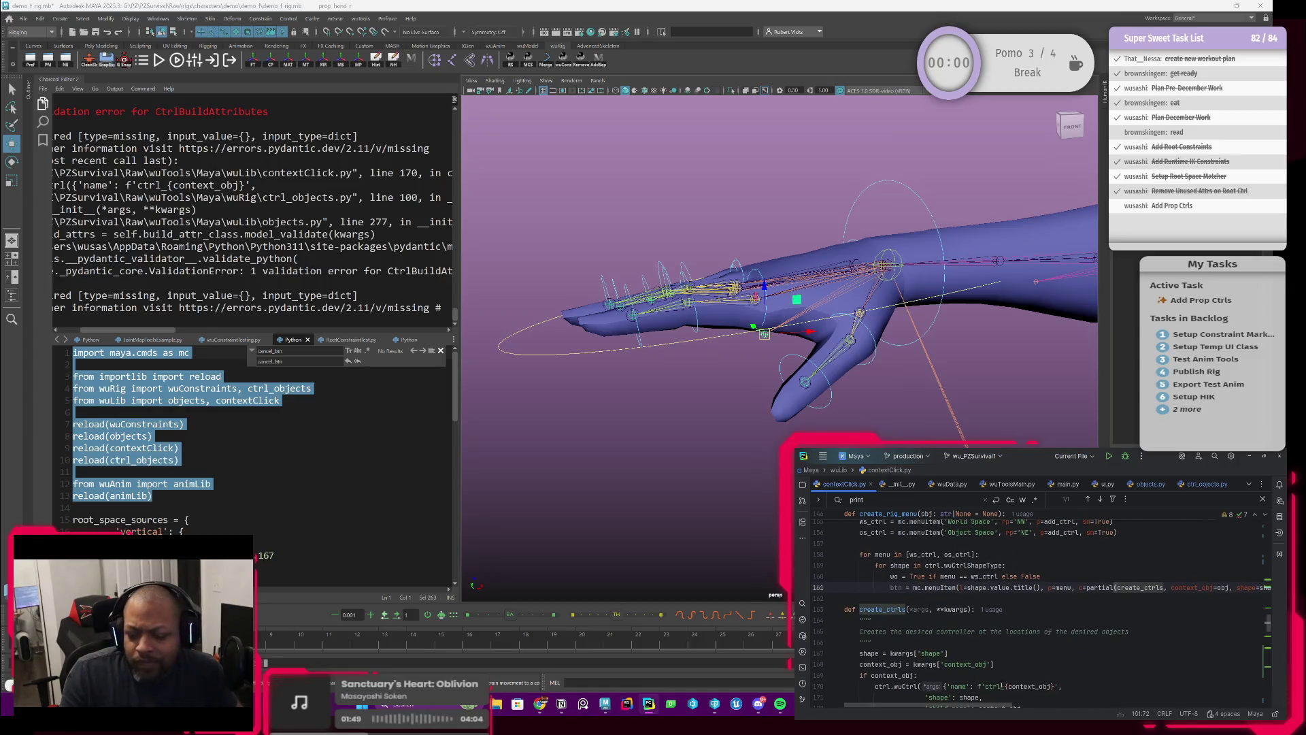
pyautogui.scroll(-3, 987, 687)
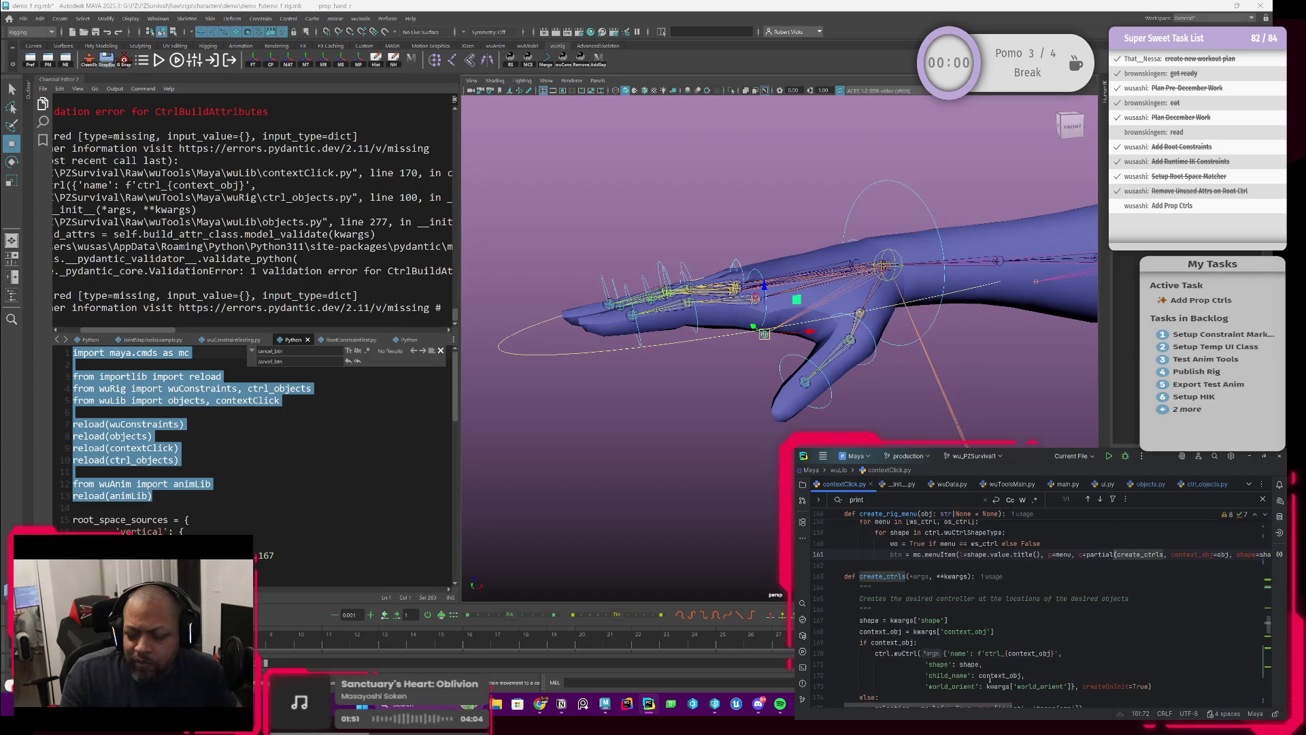
pyautogui.scroll(-2, 990, 680)
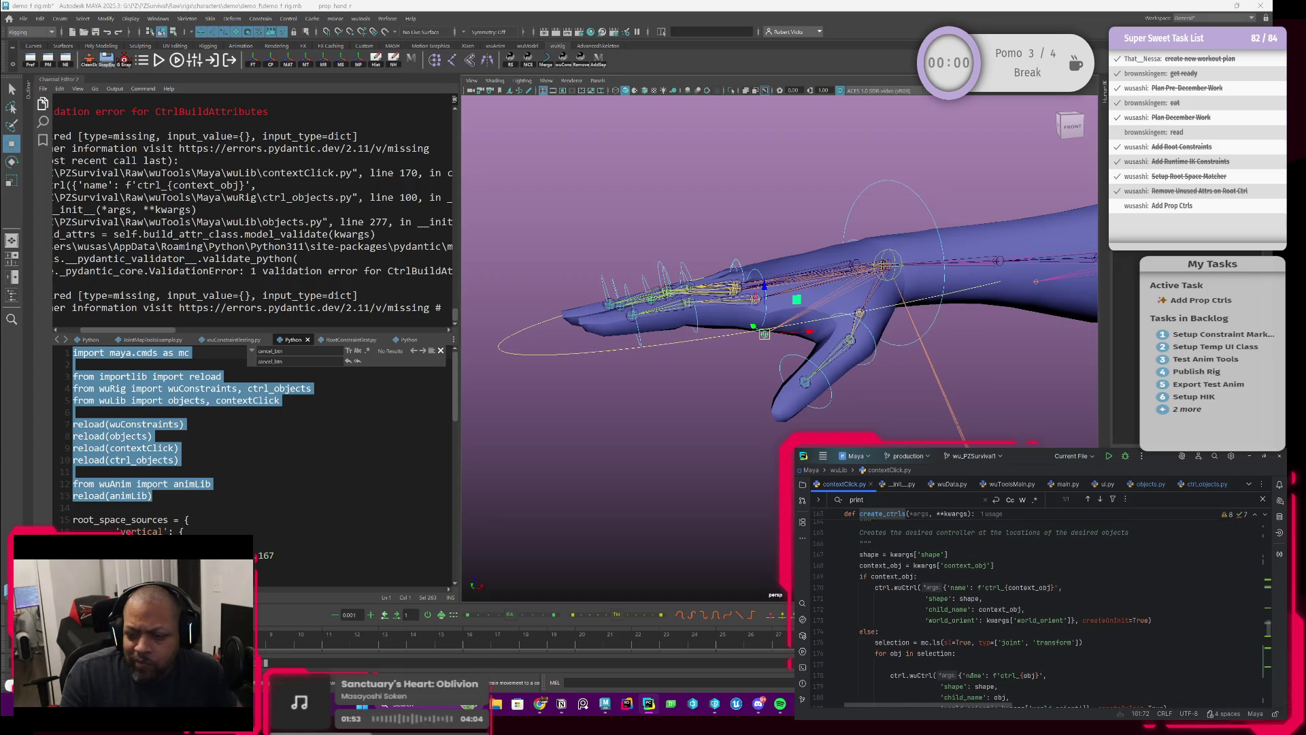
pyautogui.click(958, 587)
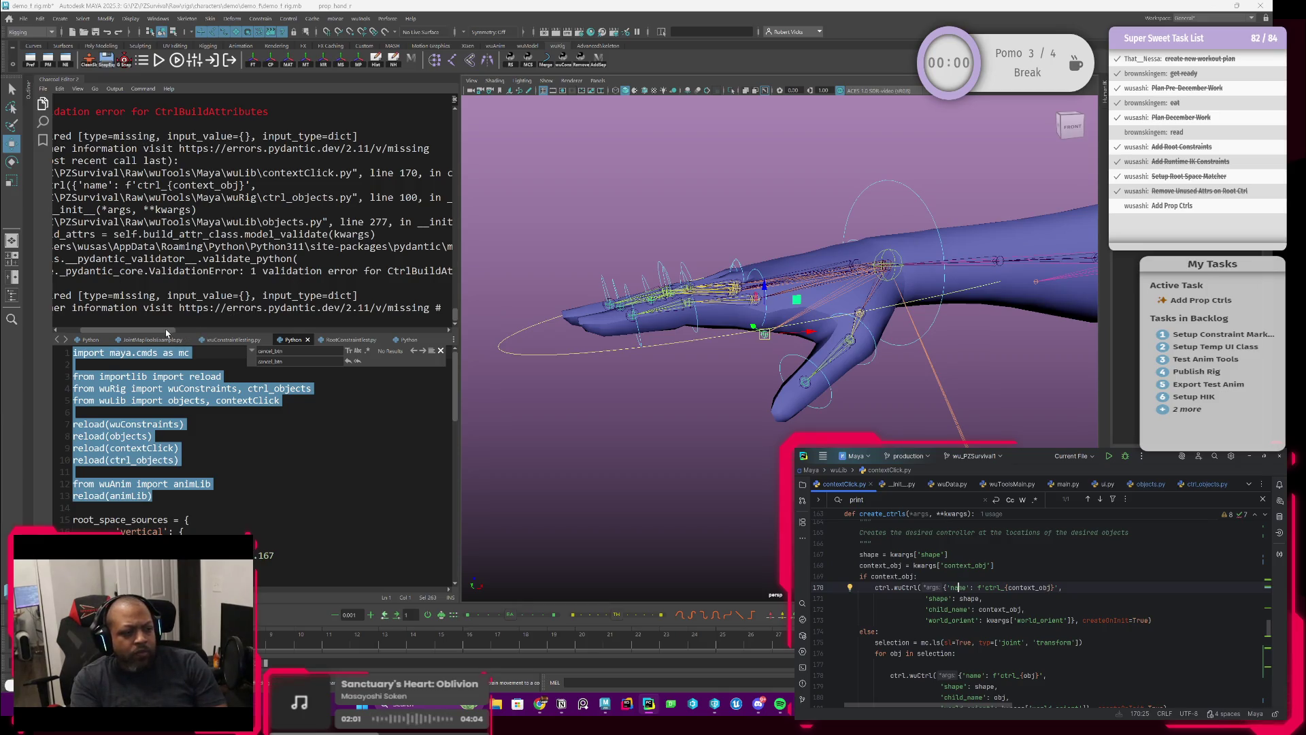
pyautogui.moveTo(164, 333)
pyautogui.mouseDown()
pyautogui.moveTo(139, 339)
pyautogui.moveTo(182, 336)
pyautogui.moveTo(138, 337)
pyautogui.mouseUp()
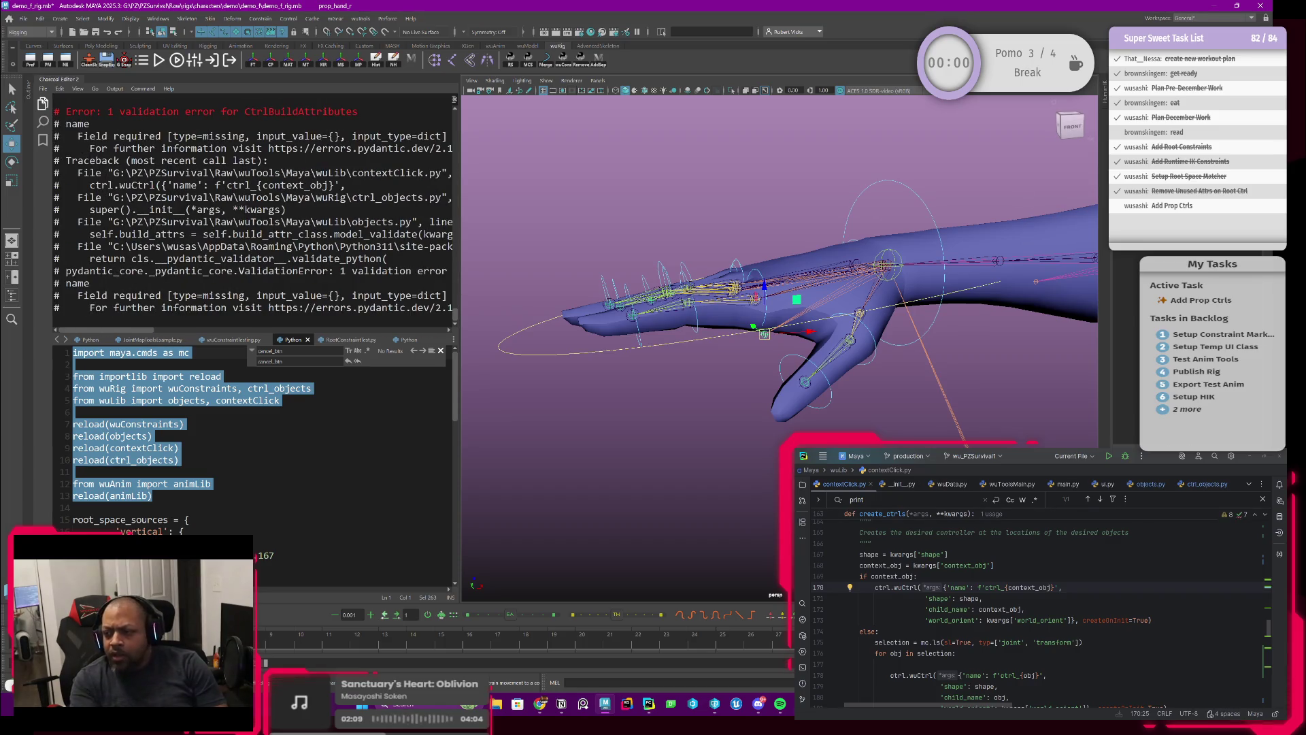
# Look through objects.py, then switch to ctrl_objects.py at the super().__init__ call.
pyautogui.click(1150, 484)
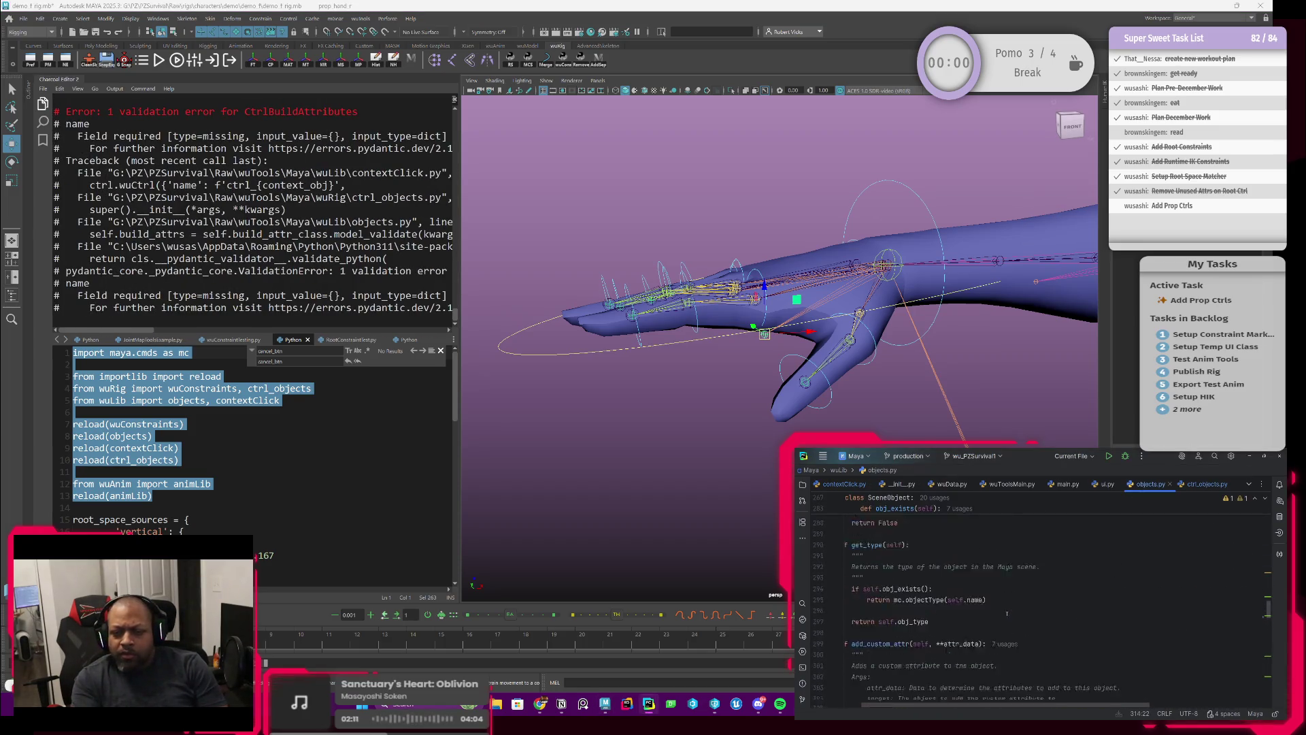
pyautogui.scroll(3, 927, 669)
pyautogui.scroll(4, 926, 668)
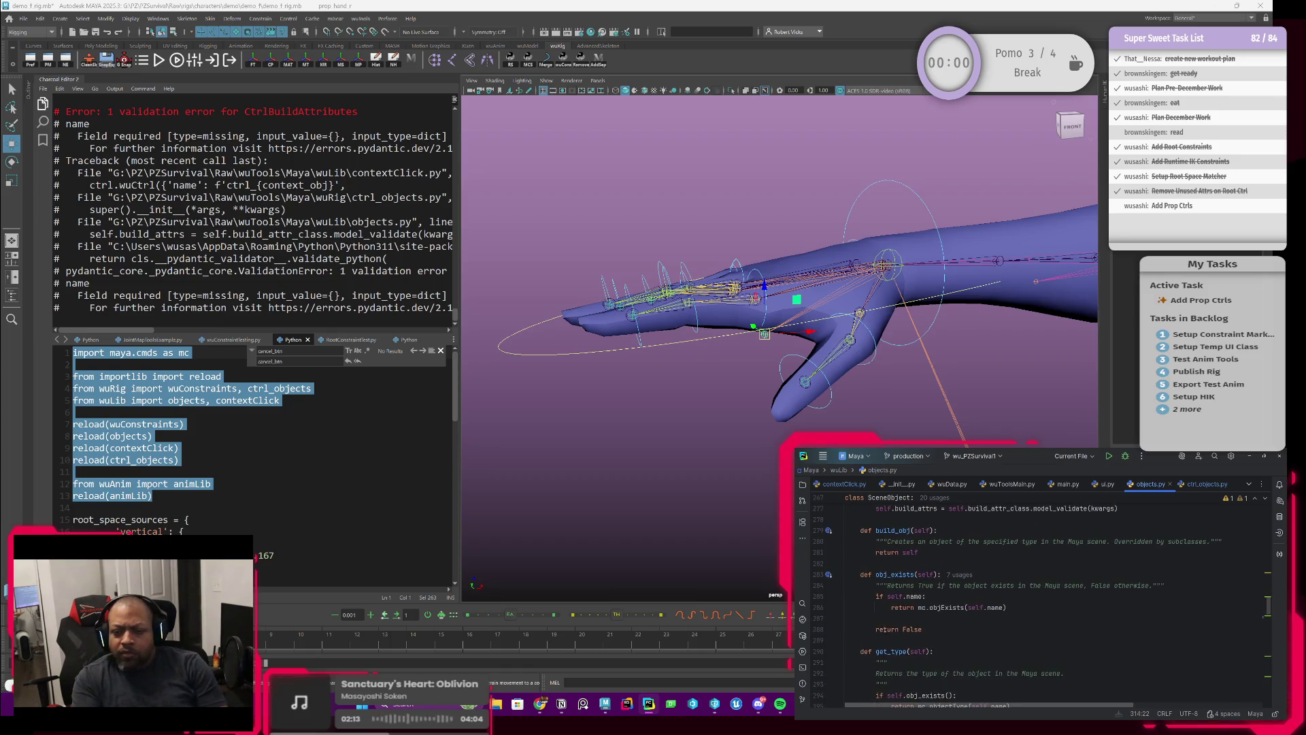
pyautogui.scroll(10, 884, 630)
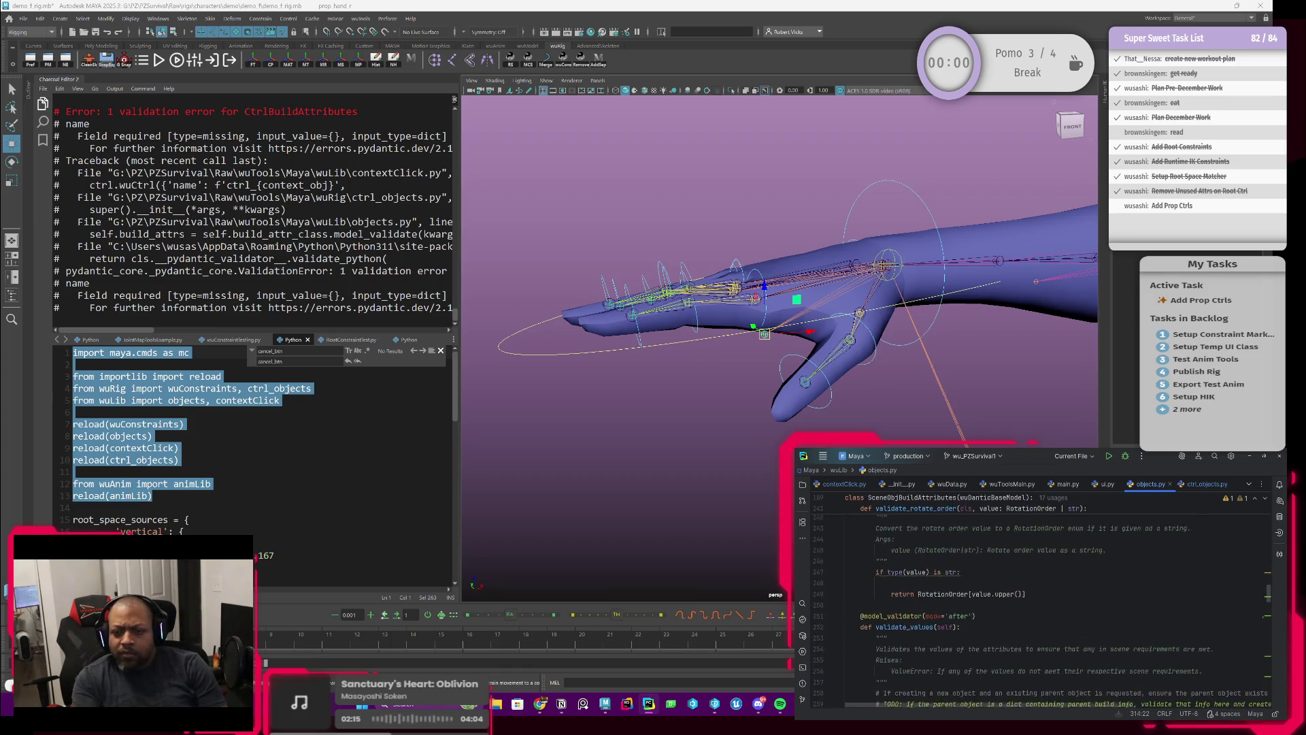
pyautogui.click(1206, 484)
pyautogui.scroll(-3, 988, 568)
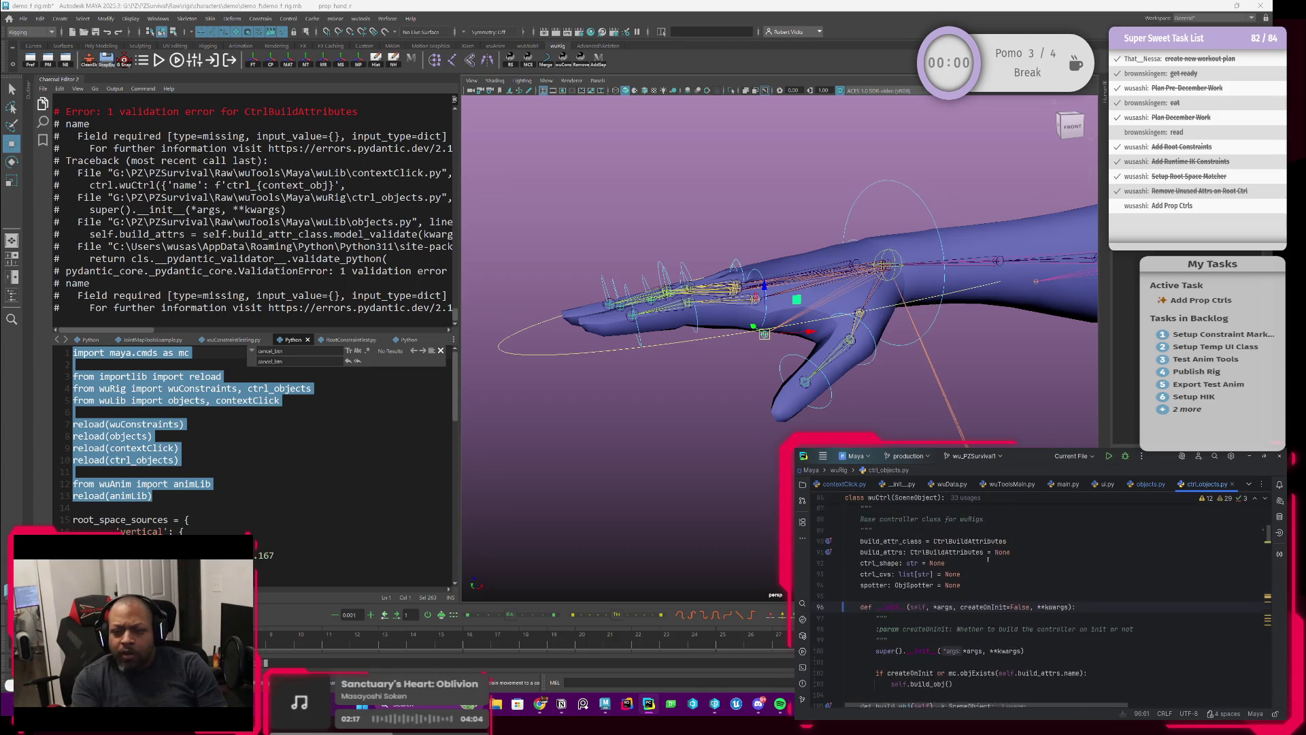
pyautogui.scroll(2, 829, 581)
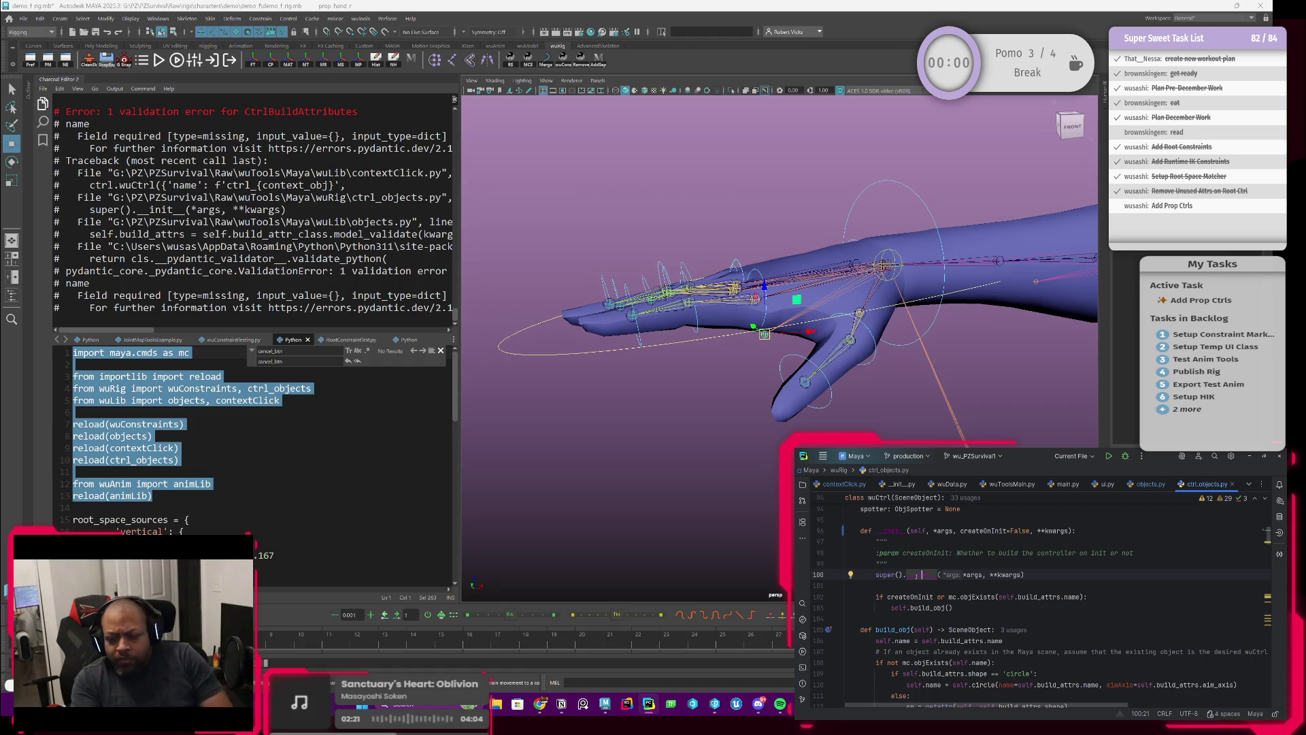
# Jump to the SceneObject constructor's declaration, then to the SceneObjBuildAttributes class definition.
pyautogui.hotkey('ctrl', 'b')
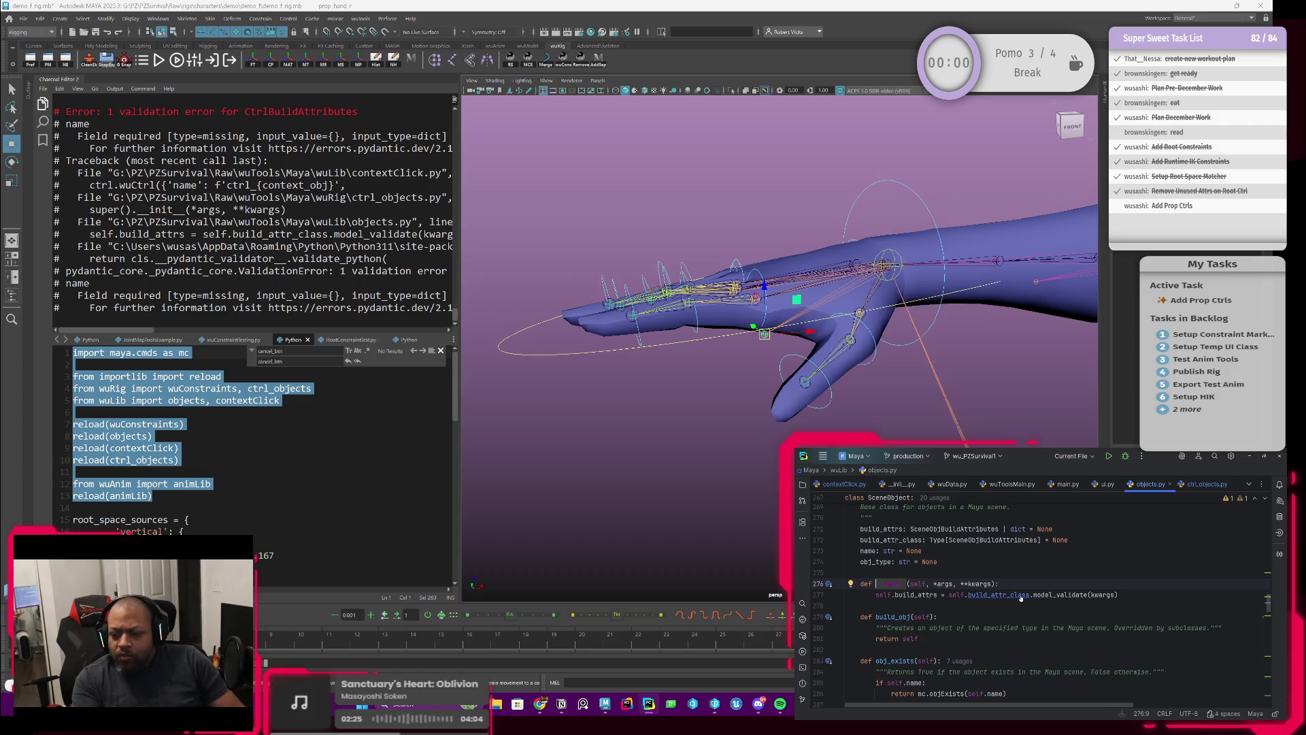
pyautogui.moveTo(1030, 596)
pyautogui.scroll(2, 971, 584)
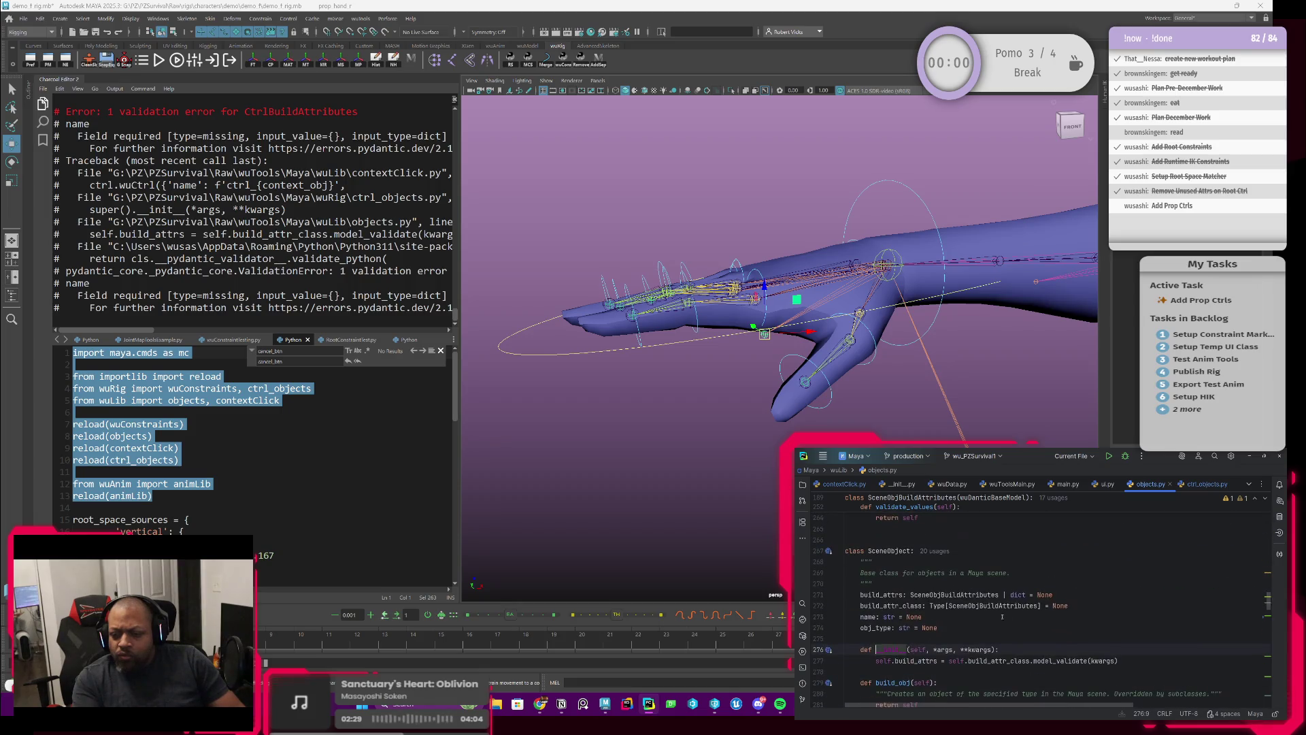
pyautogui.keyDown('ctrl'); pyautogui.click(965, 597); pyautogui.keyUp('ctrl')
# Review SceneObjBuildAttributes' required name field, then return to the SceneObject constructor.
pyautogui.scroll(-2, 945, 590)
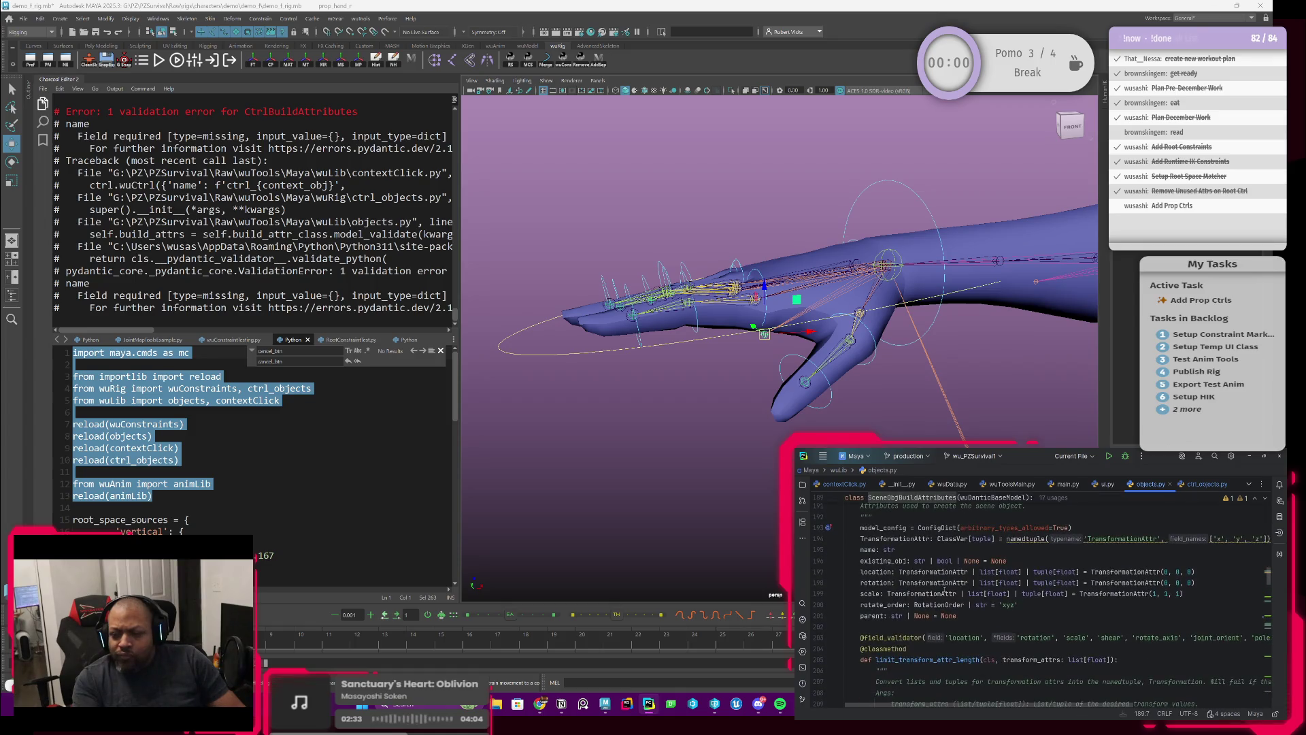
pyautogui.click(890, 551)
pyautogui.scroll(-8, 905, 594)
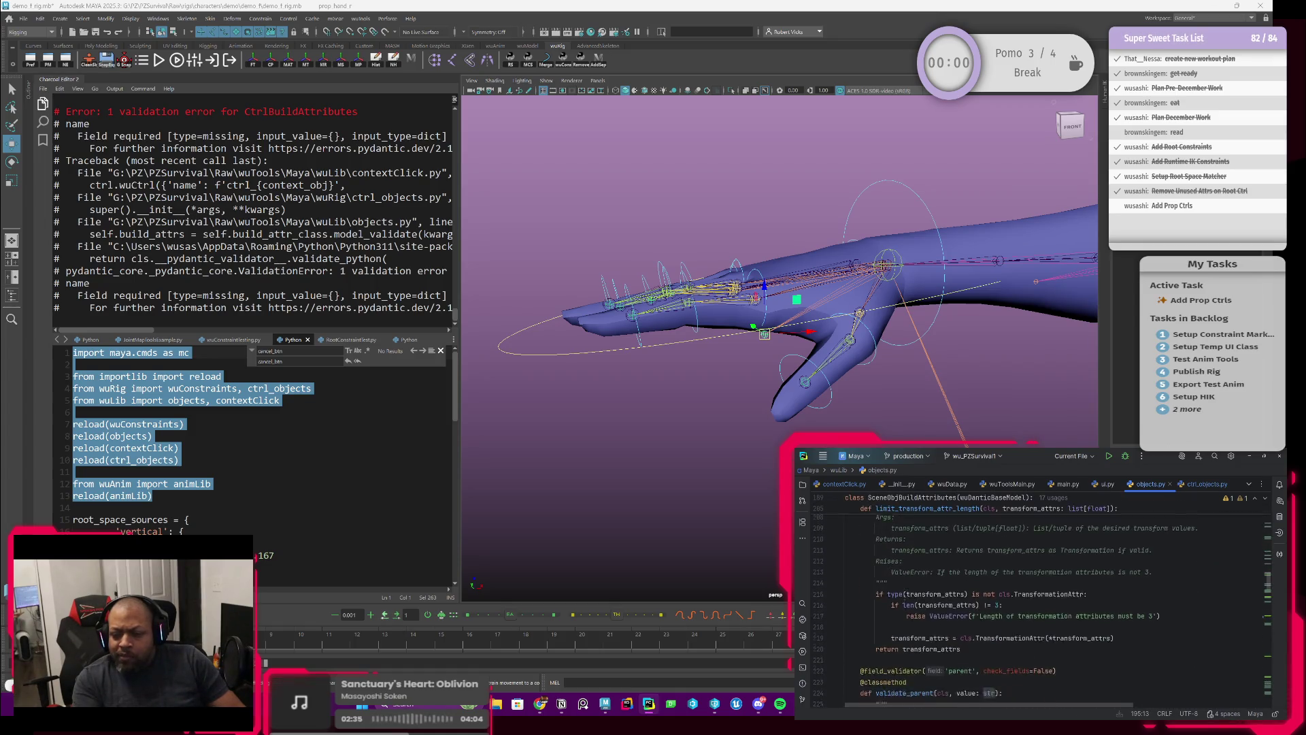
pyautogui.scroll(-4, 905, 596)
pyautogui.scroll(-4, 905, 596)
pyautogui.scroll(-5, 905, 596)
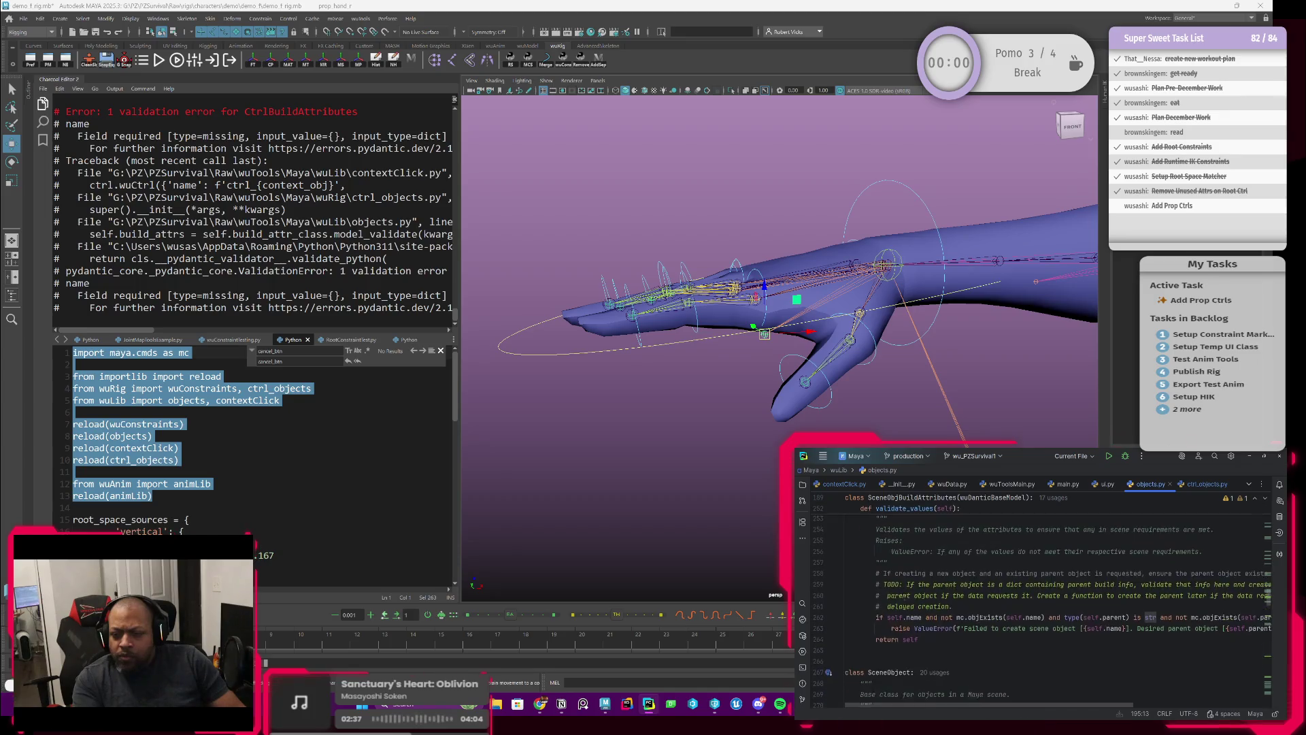
pyautogui.scroll(-4, 905, 596)
pyautogui.scroll(5, 903, 597)
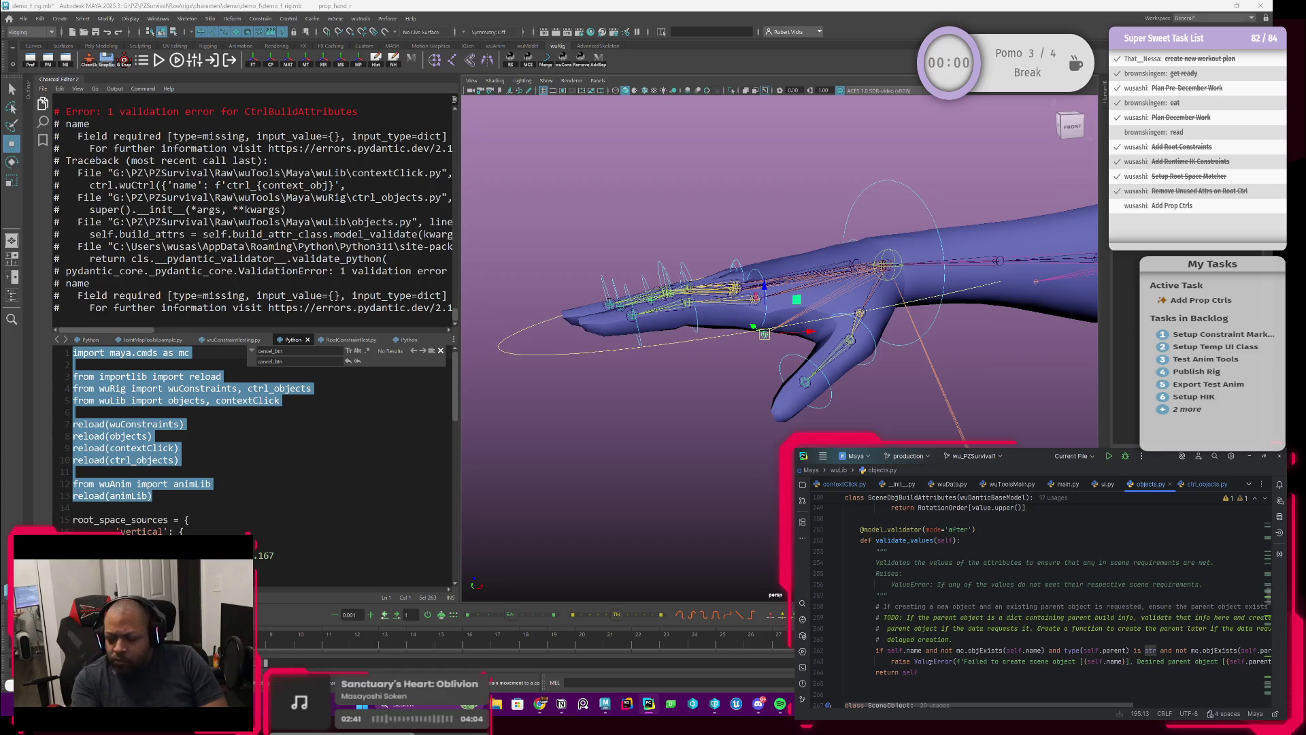
pyautogui.scroll(1, 905, 646)
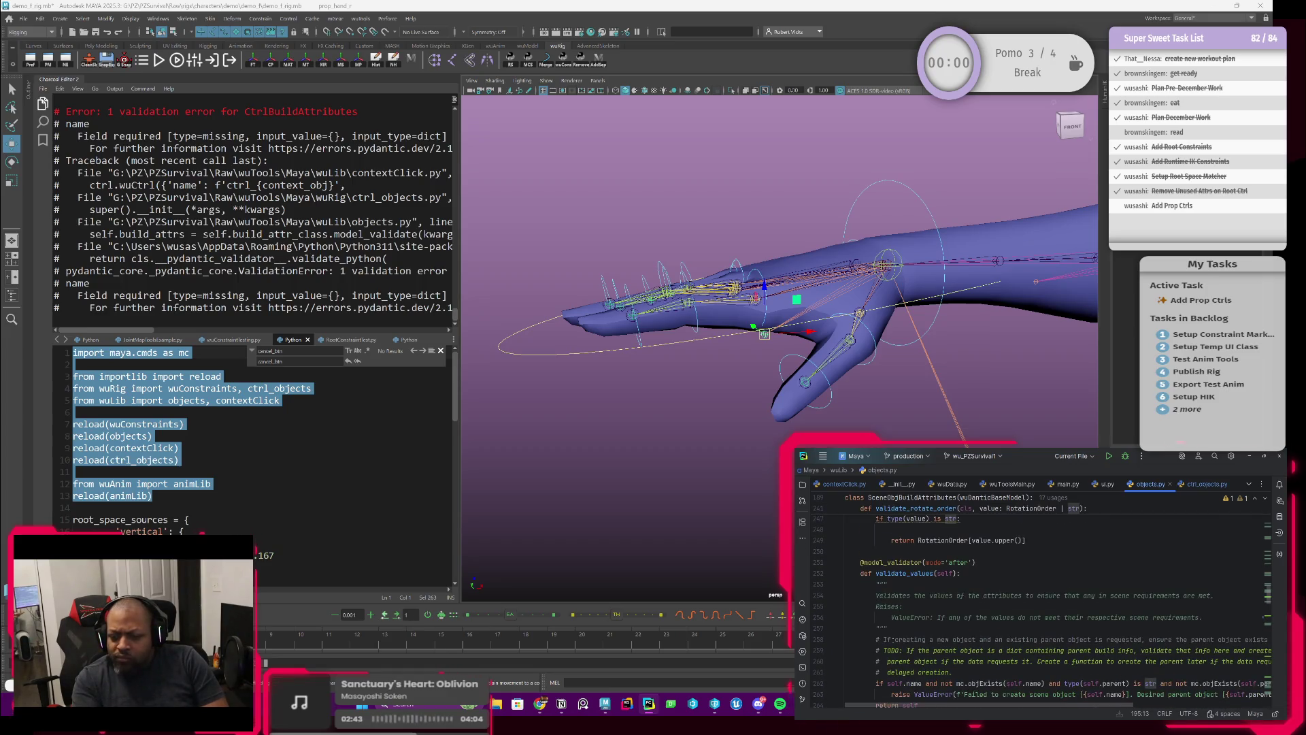
pyautogui.scroll(1, 897, 640)
pyautogui.scroll(1, 898, 636)
pyautogui.scroll(2, 899, 634)
pyautogui.scroll(1, 899, 631)
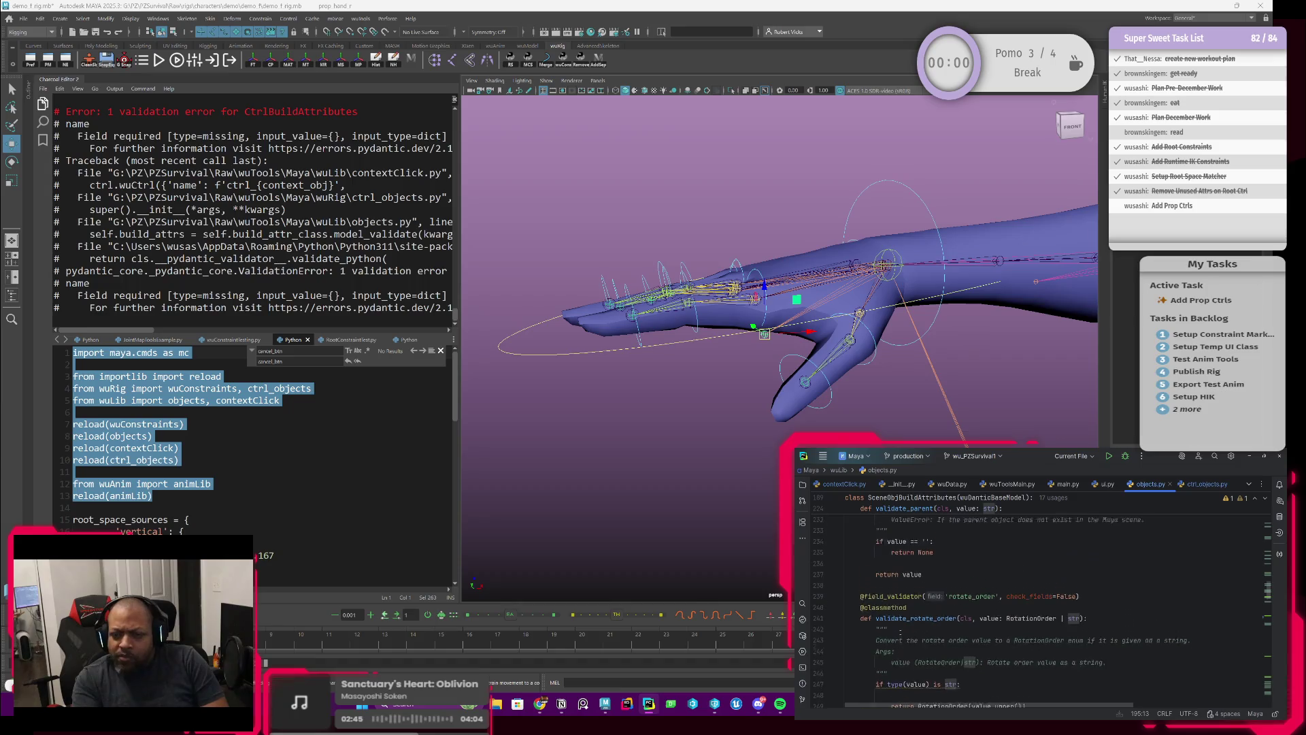
pyautogui.scroll(4, 901, 631)
pyautogui.scroll(4, 900, 631)
pyautogui.scroll(4, 900, 630)
pyautogui.scroll(4, 900, 631)
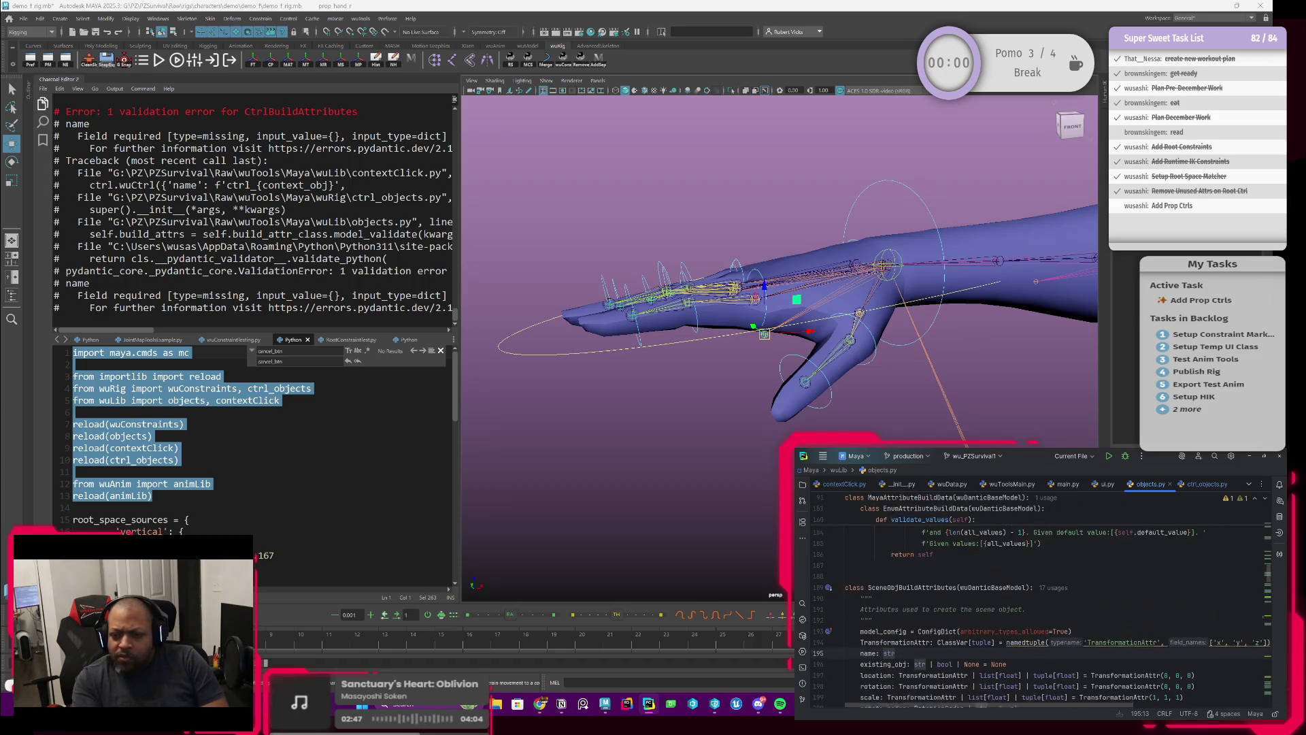
pyautogui.scroll(1, 900, 631)
pyautogui.scroll(1, 901, 631)
pyautogui.scroll(1, 900, 632)
pyautogui.scroll(1, 900, 633)
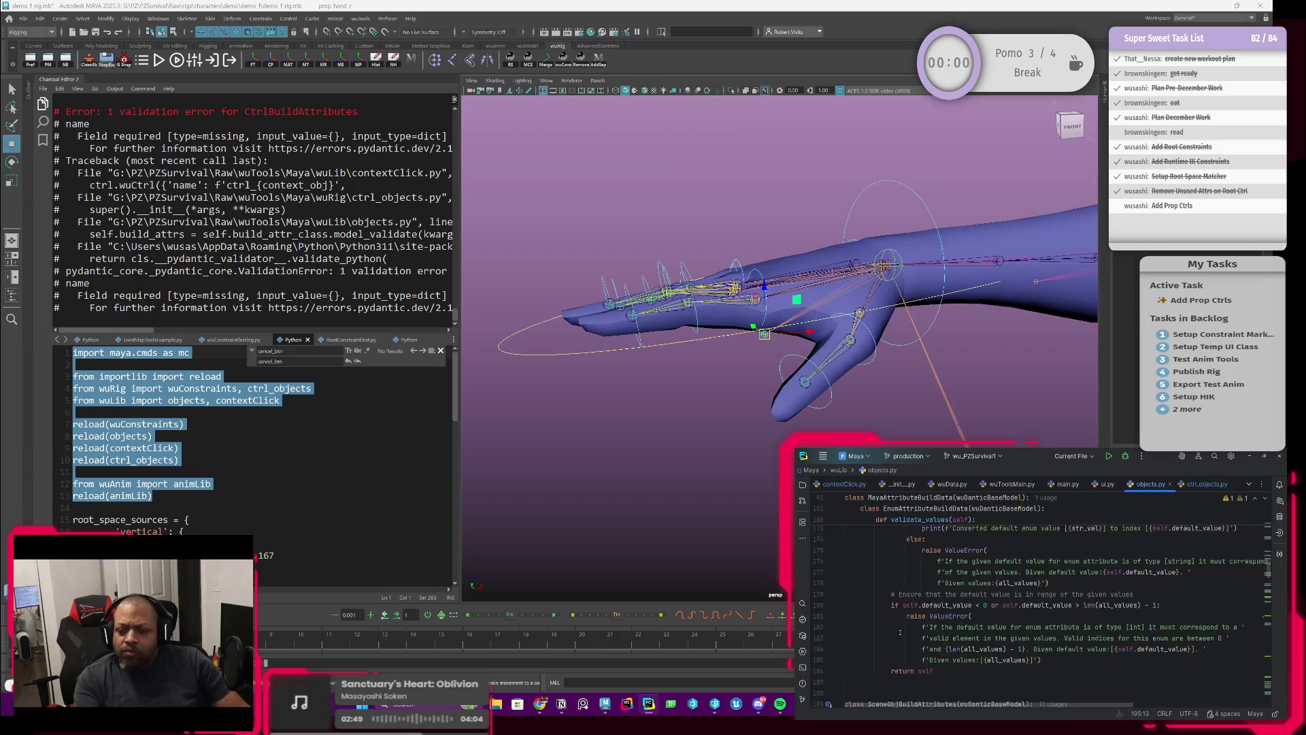
pyautogui.scroll(-1, 902, 633)
pyautogui.scroll(-2, 908, 633)
pyautogui.scroll(-1, 919, 631)
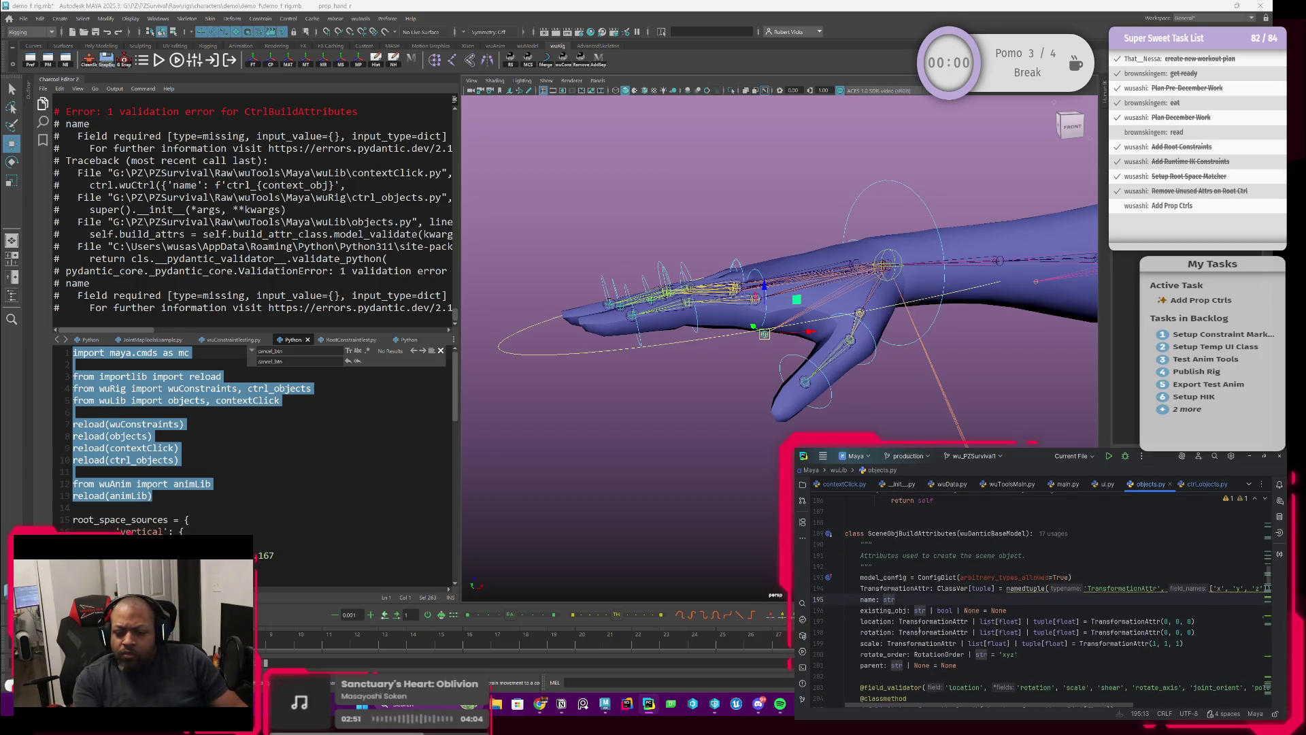
pyautogui.press('F3')
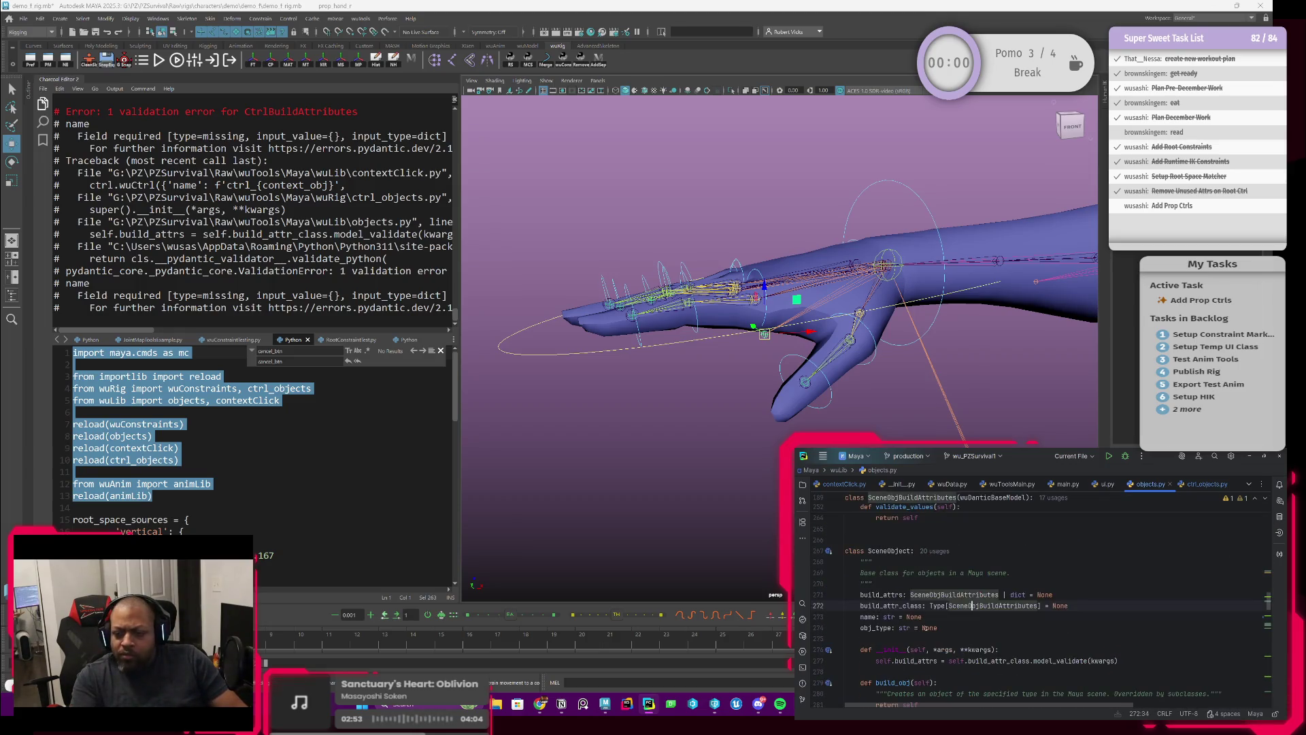
# Navigate back through the wuCtrl constructor to the create_ctrls wuCtrl call in contextClick.py.
pyautogui.hotkey('ctrl', 'alt', 'Left')
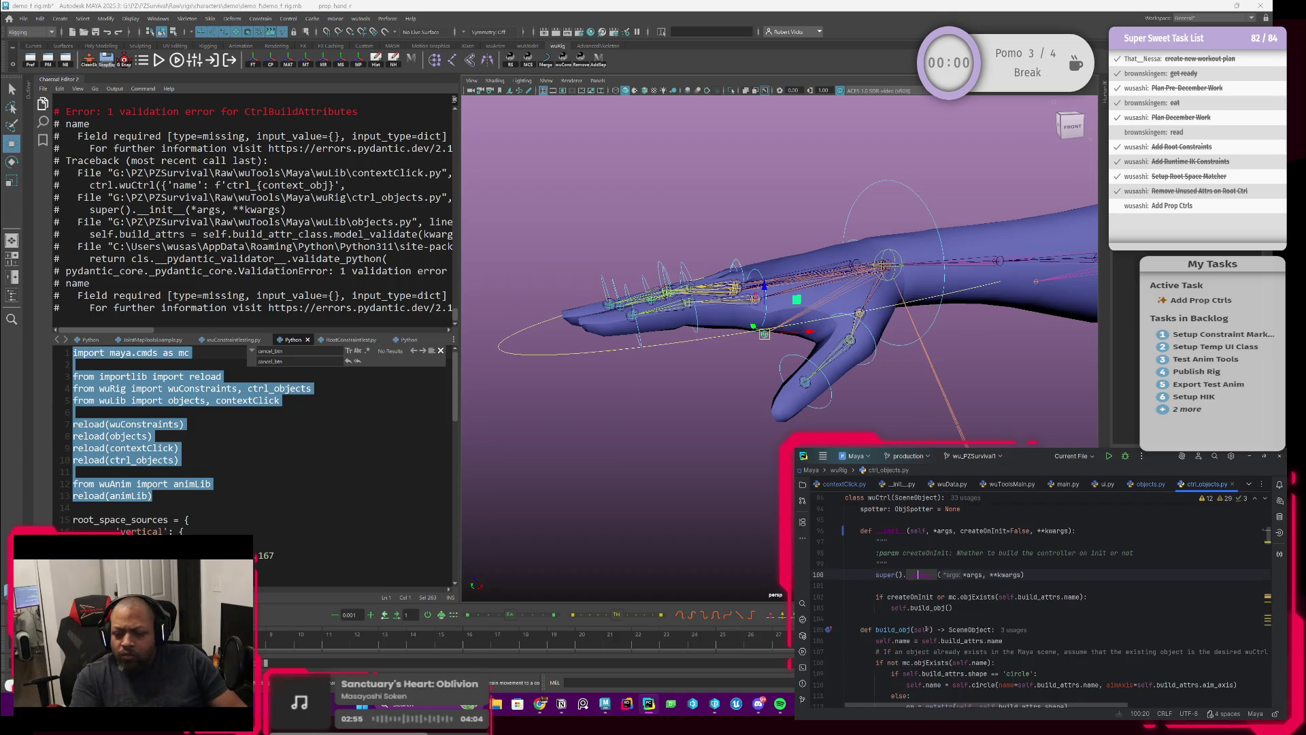
pyautogui.hotkey('ctrl', 'alt', 'Left')
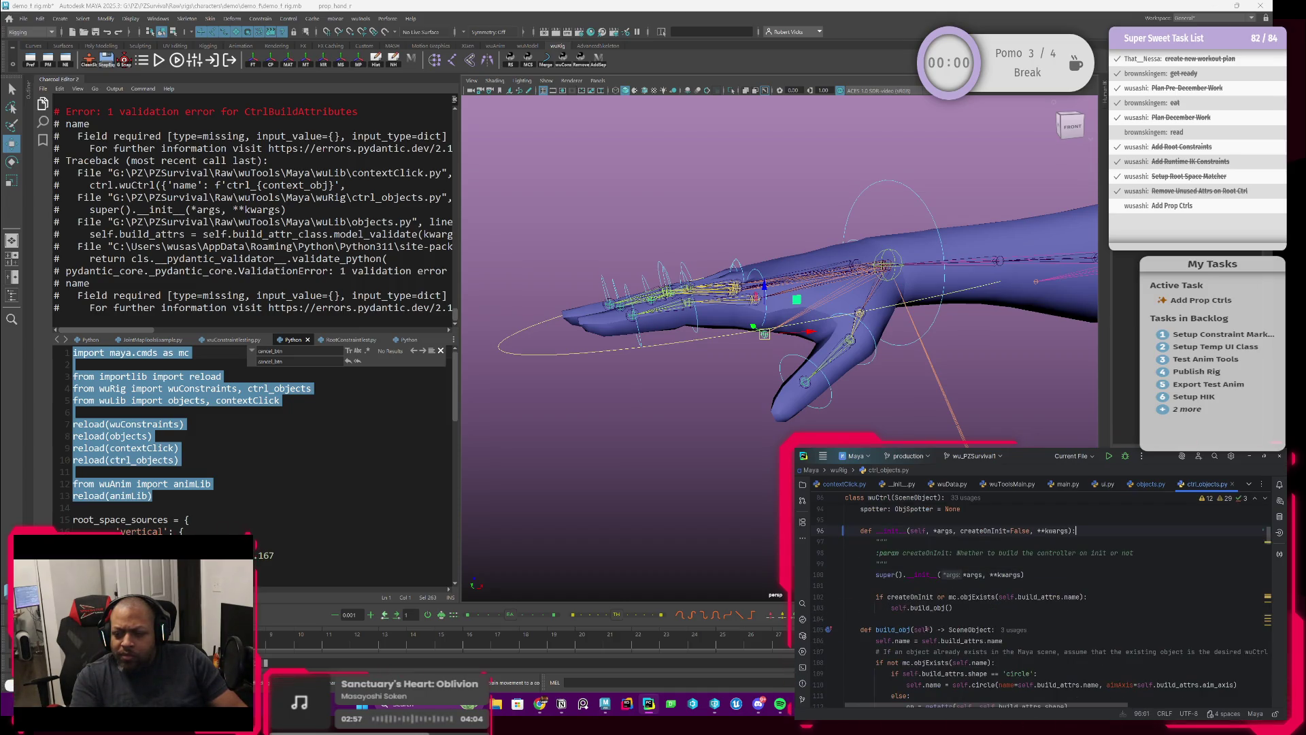
pyautogui.hotkey('ctrl', 'alt', 'Left')
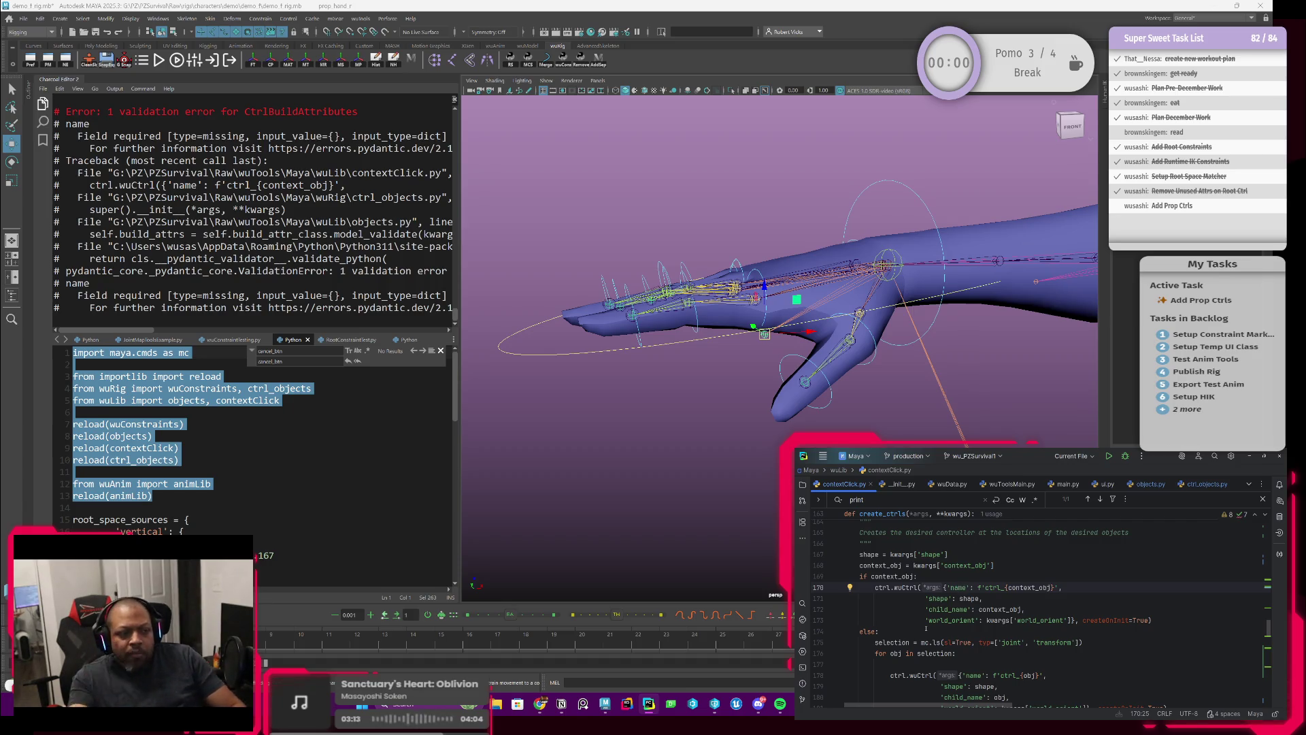
pyautogui.scroll(-1, 926, 629)
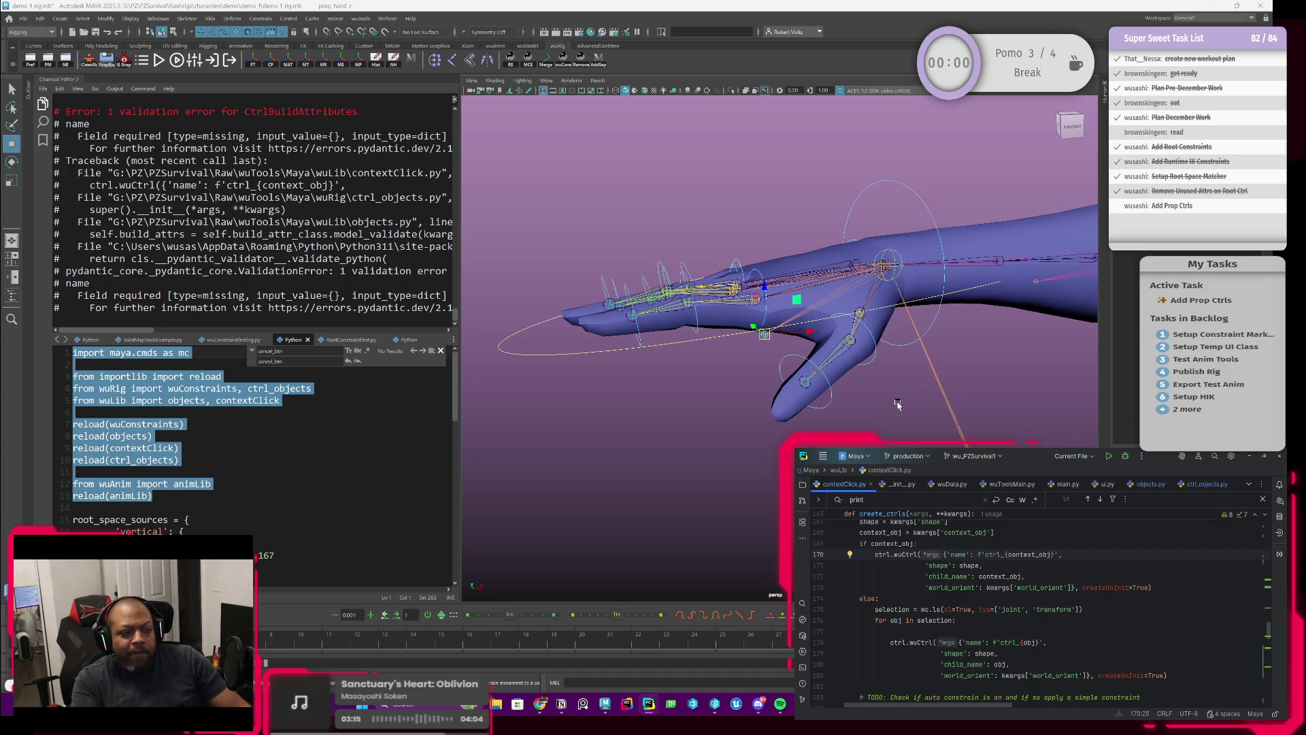
# Create an object-space controller on the hand via Rig > Object Space and a shape.
pyautogui.rightClick(766, 337)
pyautogui.click(727, 318)
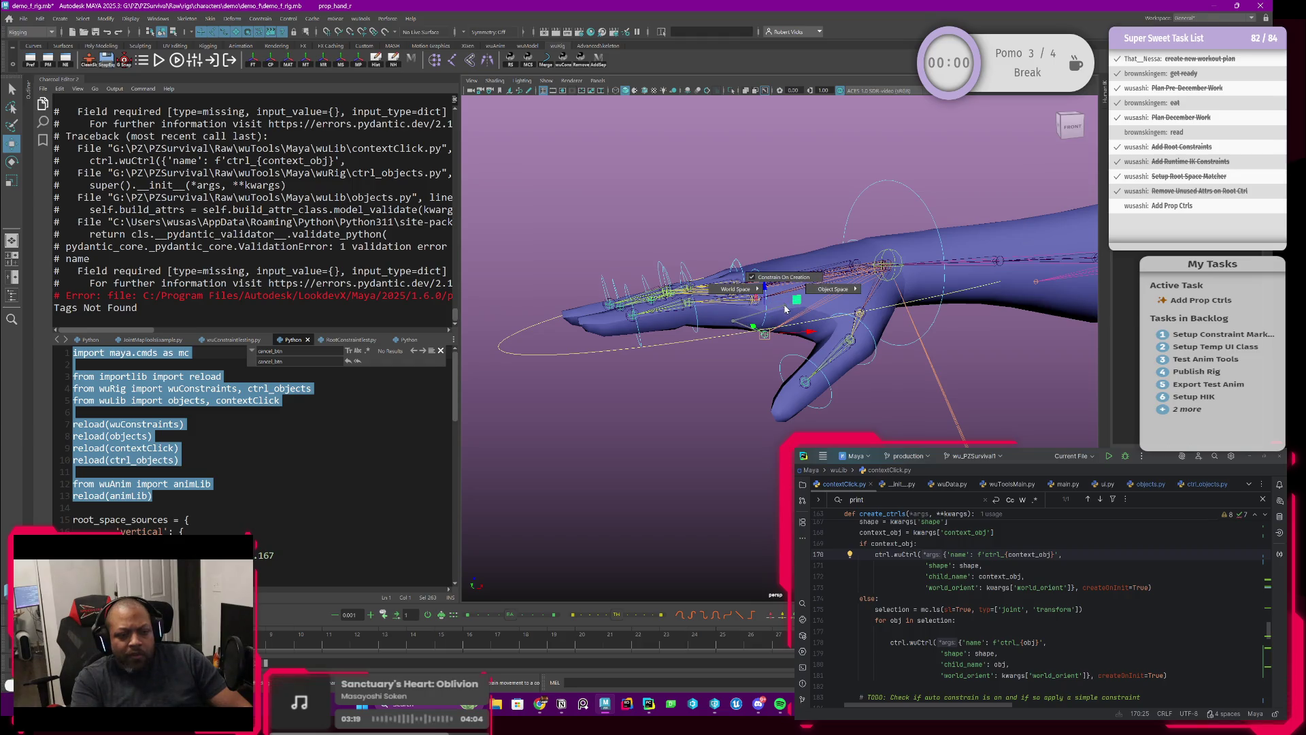
pyautogui.click(831, 299)
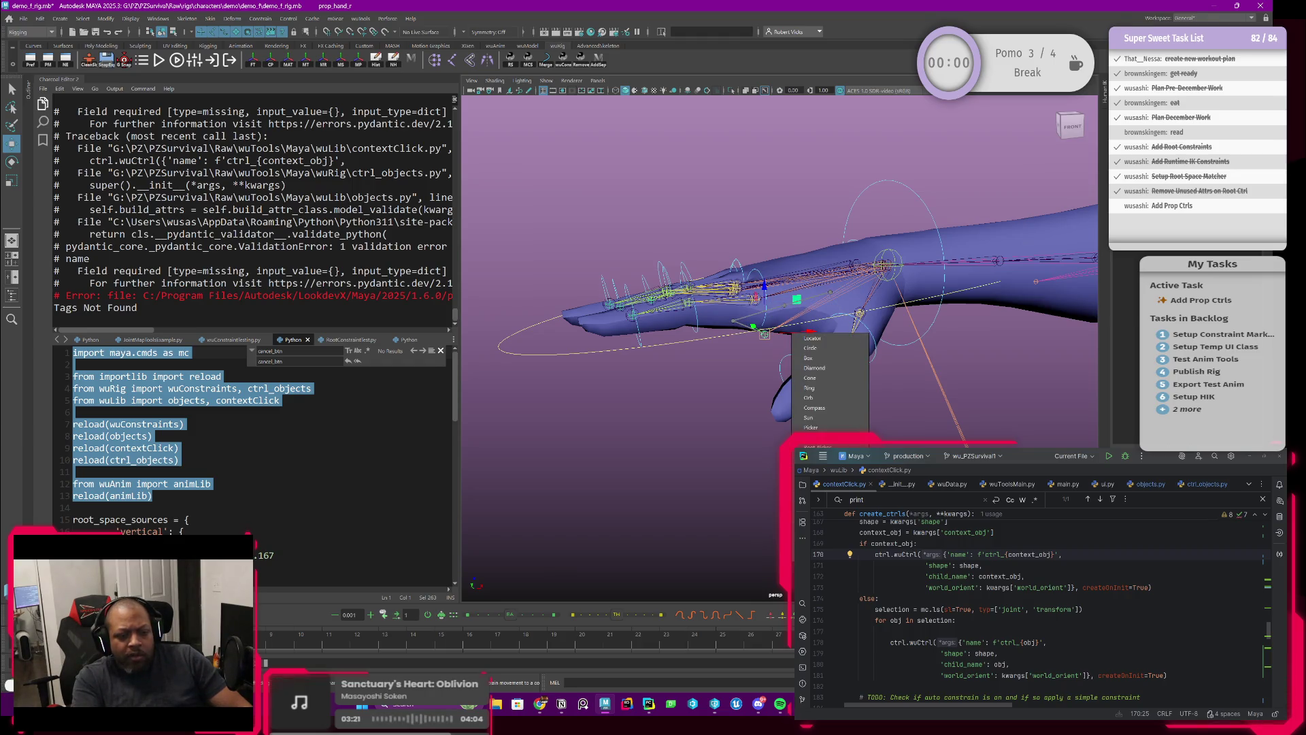
pyautogui.click(811, 348)
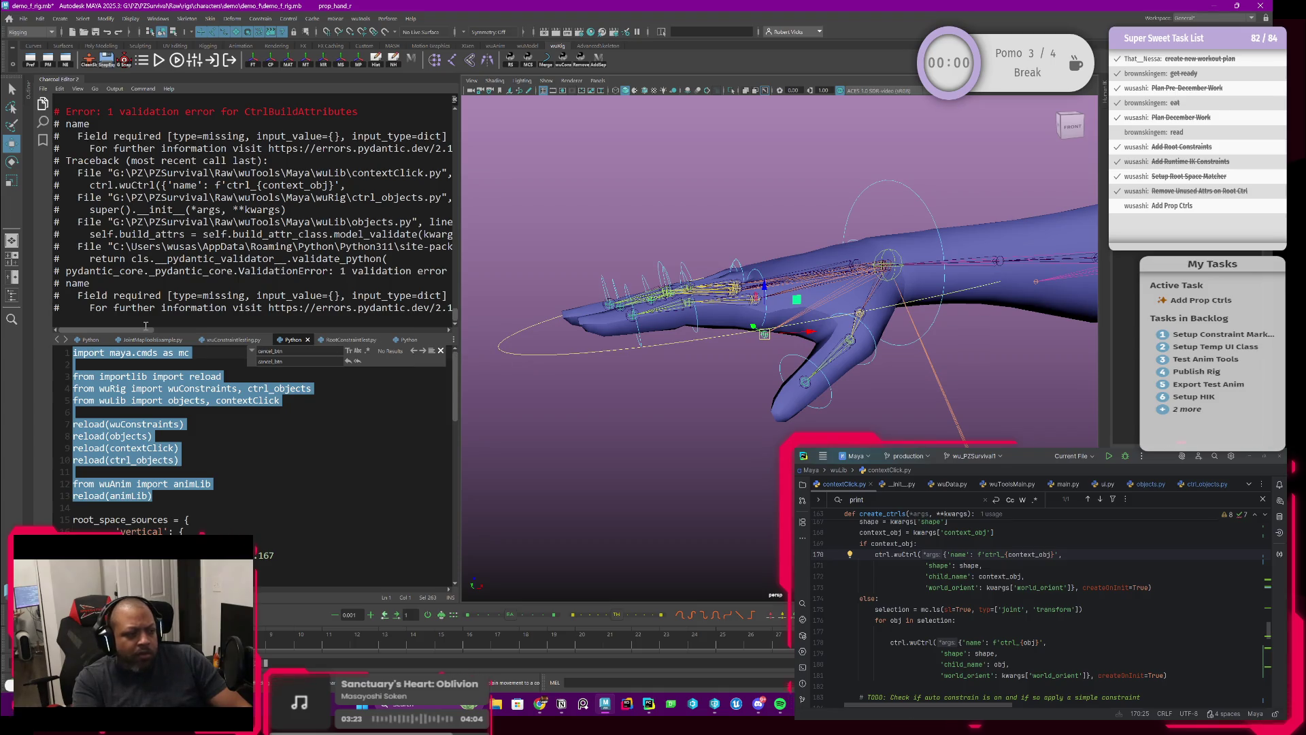
# Locate the wuCtrl call on line 170 and check how context_obj and 'name' are passed.
pyautogui.moveTo(128, 332)
pyautogui.mouseDown()
pyautogui.moveTo(200, 332)
pyautogui.moveTo(156, 336)
pyautogui.mouseUp()
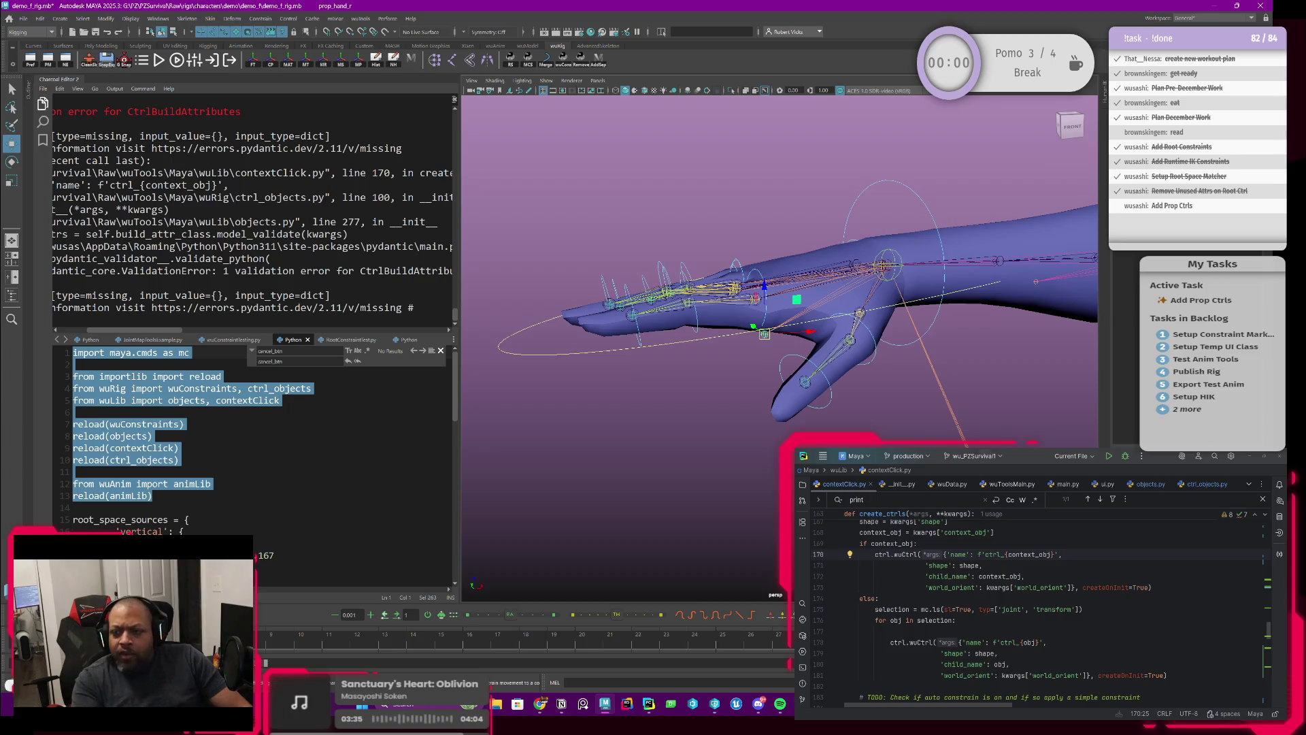
pyautogui.hotkey('alt', 'Tab')
pyautogui.scroll(-1, 1021, 599)
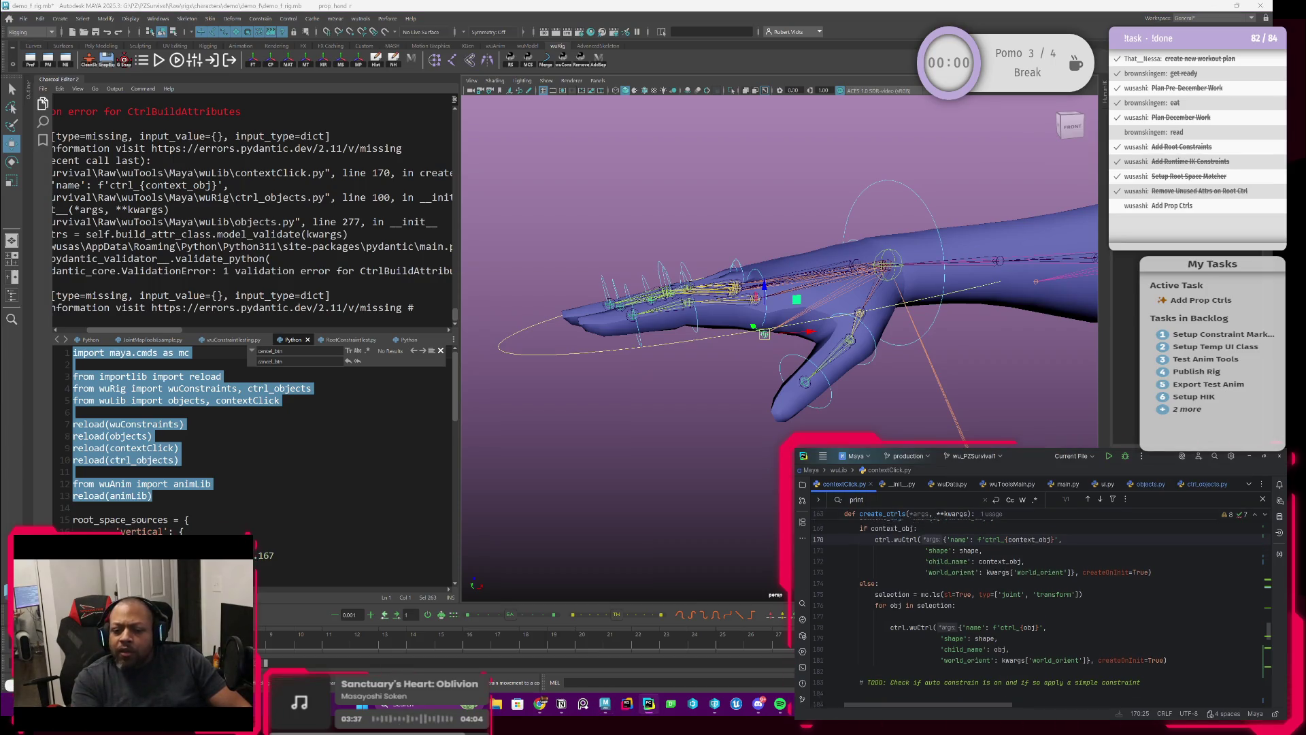
pyautogui.scroll(1, 922, 564)
pyautogui.scroll(1, 909, 572)
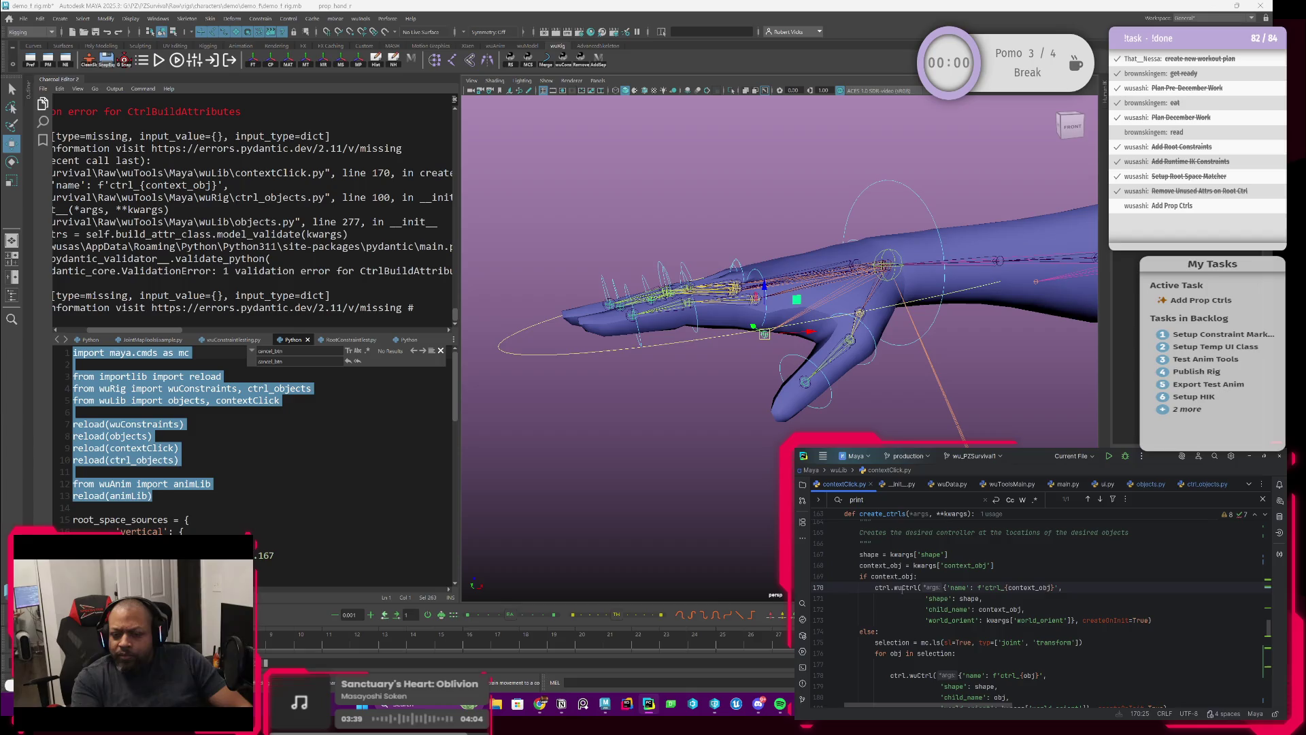
pyautogui.click(902, 588)
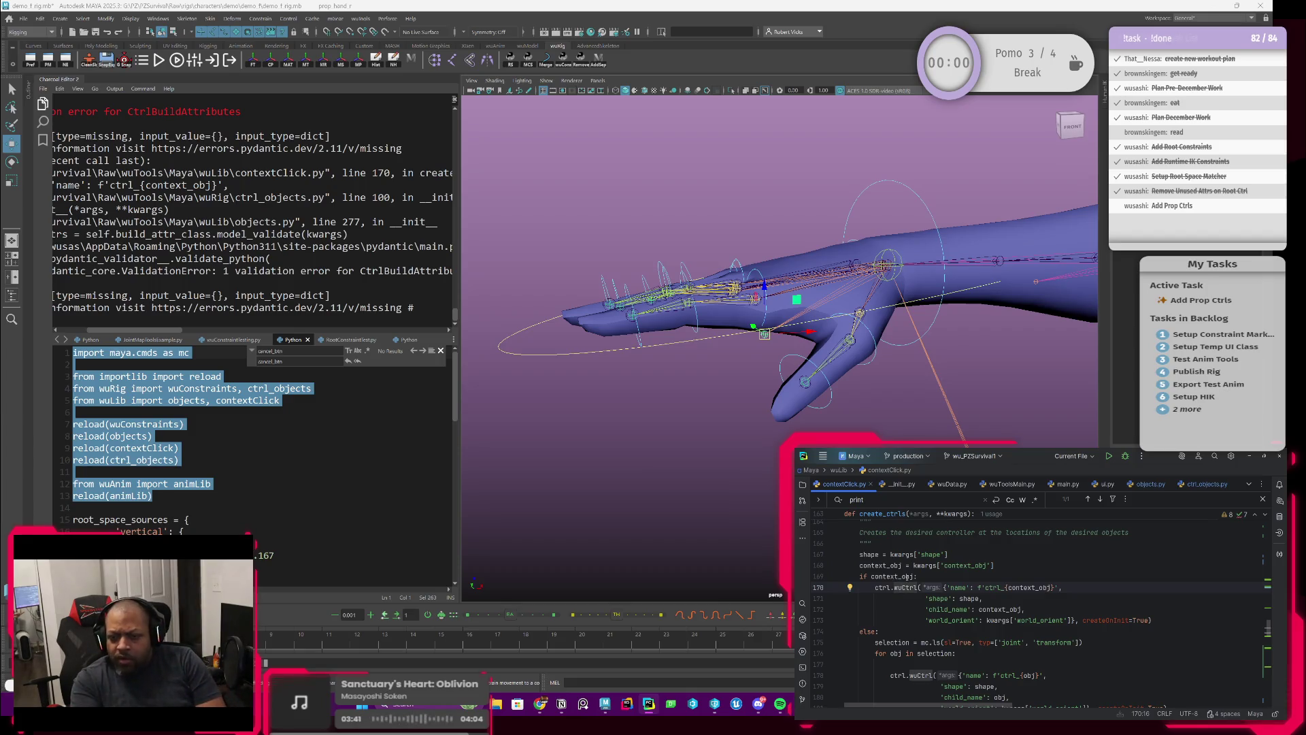
pyautogui.click(912, 576)
pyautogui.click(959, 587)
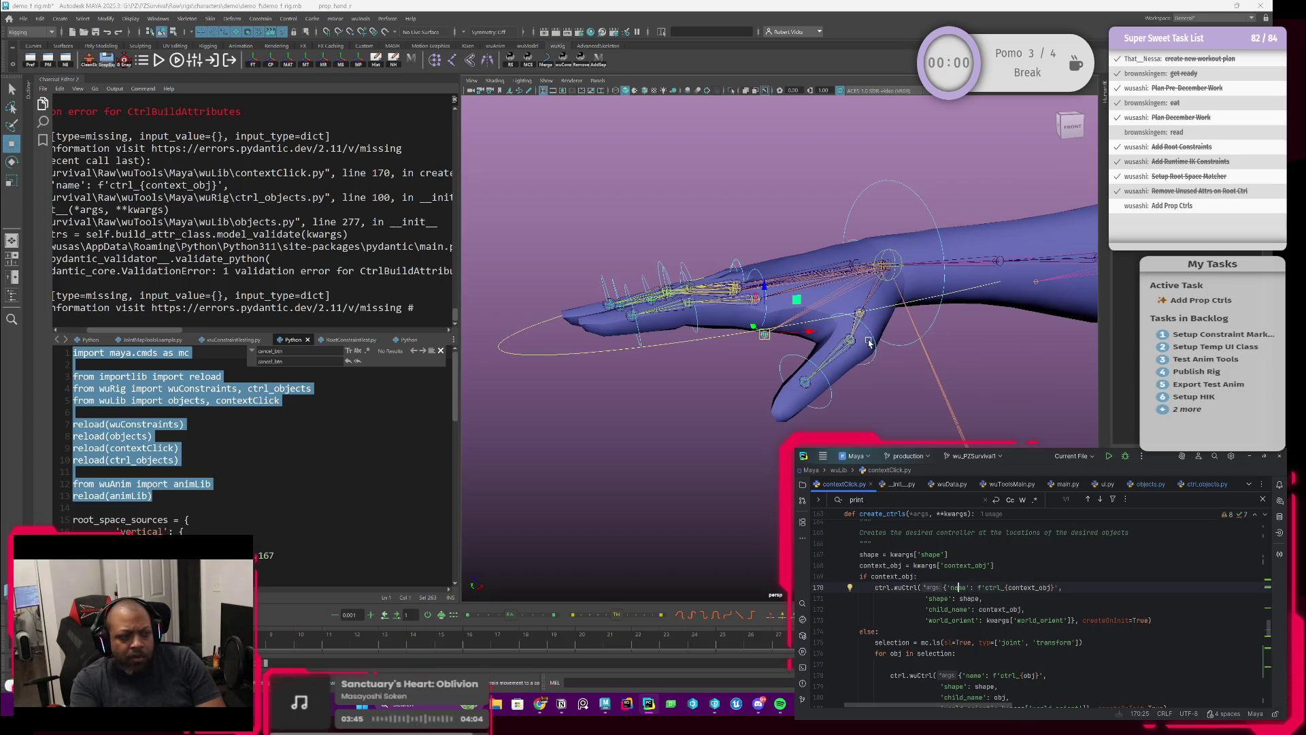
# Insert ** before the name dictionary in the line-170 wuCtrl call.
pyautogui.moveTo(154, 332); pyautogui.dragTo(116, 331)
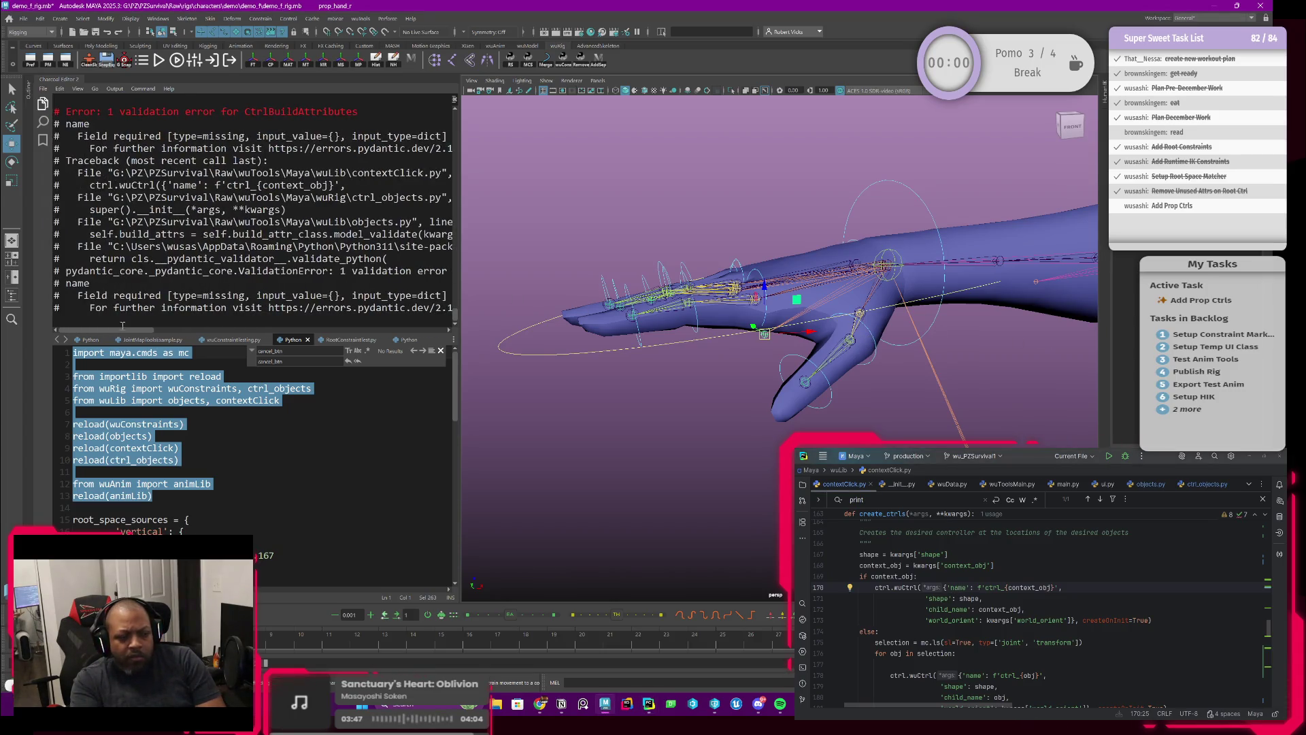
pyautogui.scroll(-1, 1041, 609)
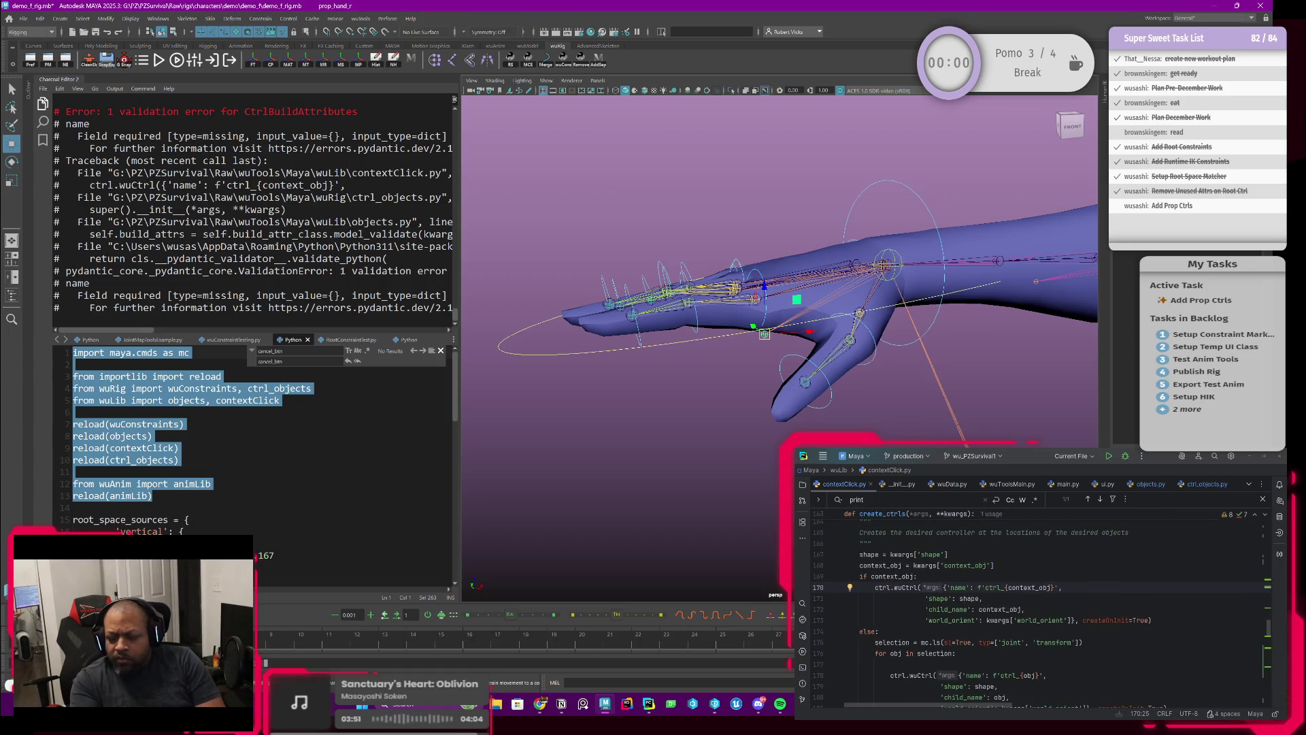
pyautogui.click(951, 587)
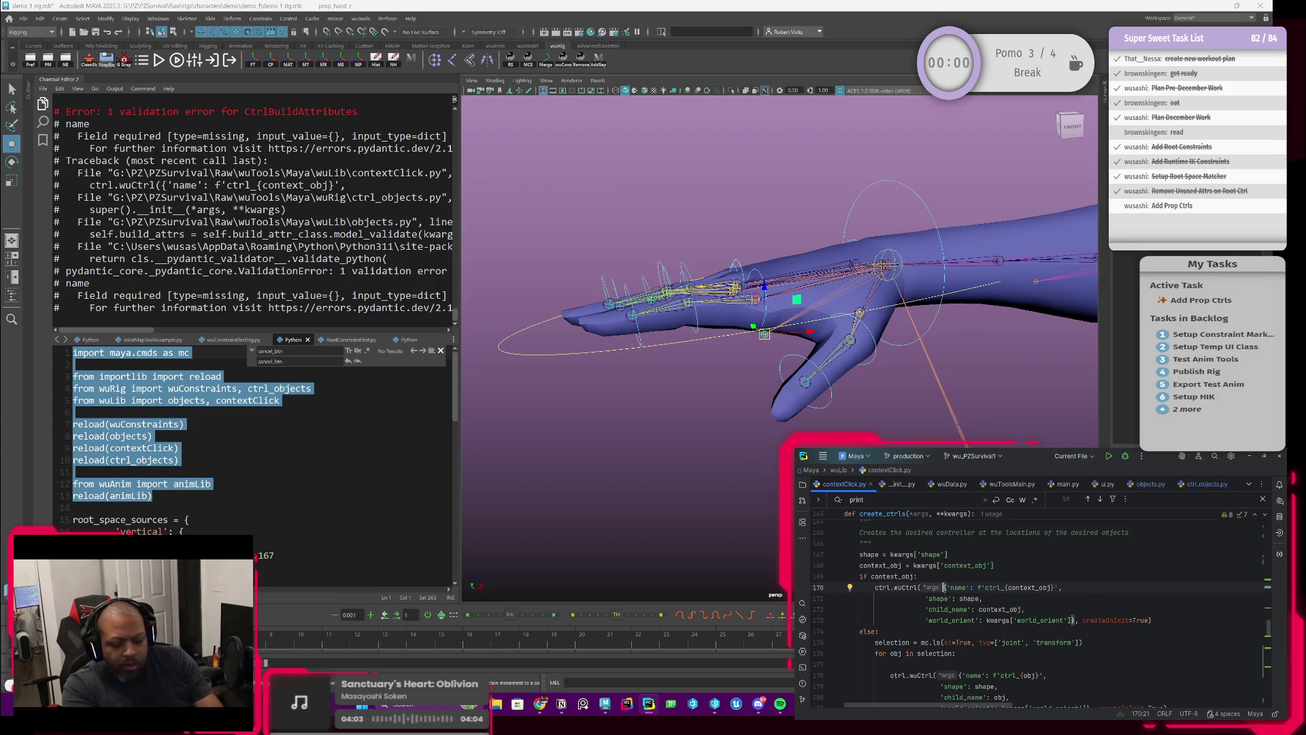
pyautogui.write('**')
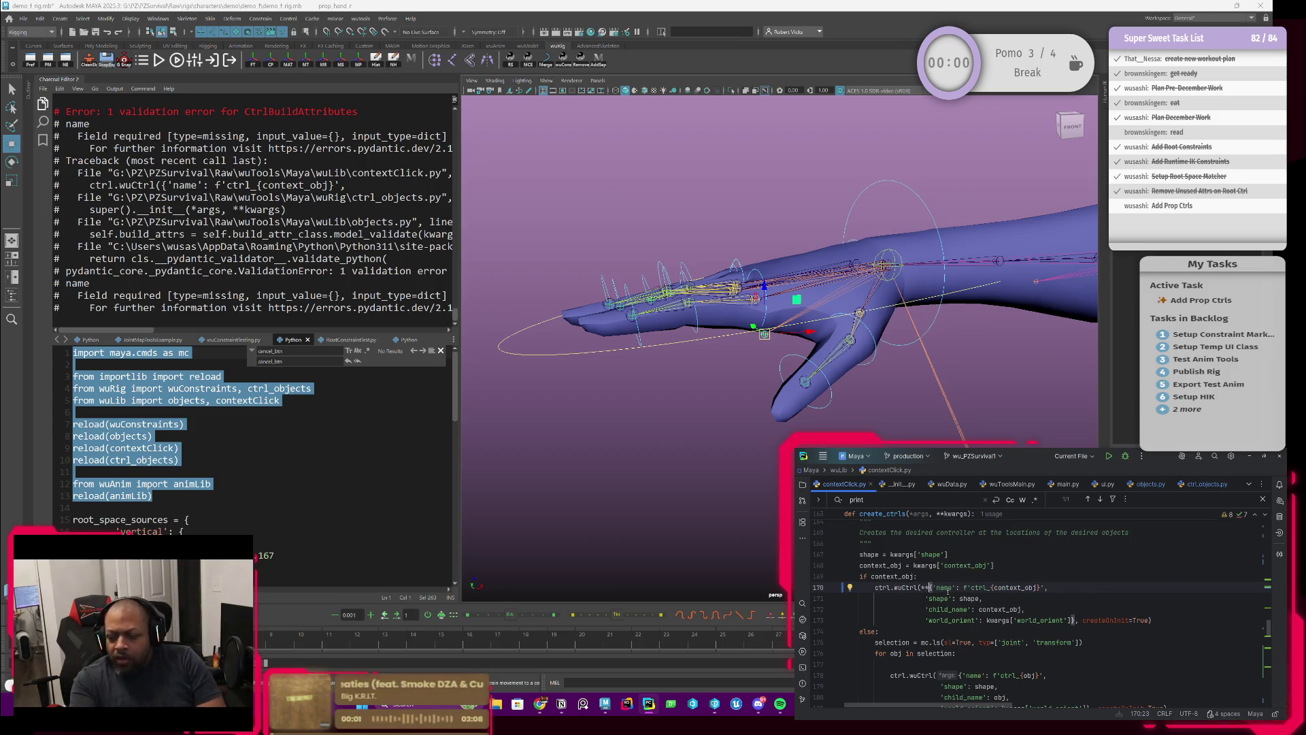
pyautogui.click(985, 599)
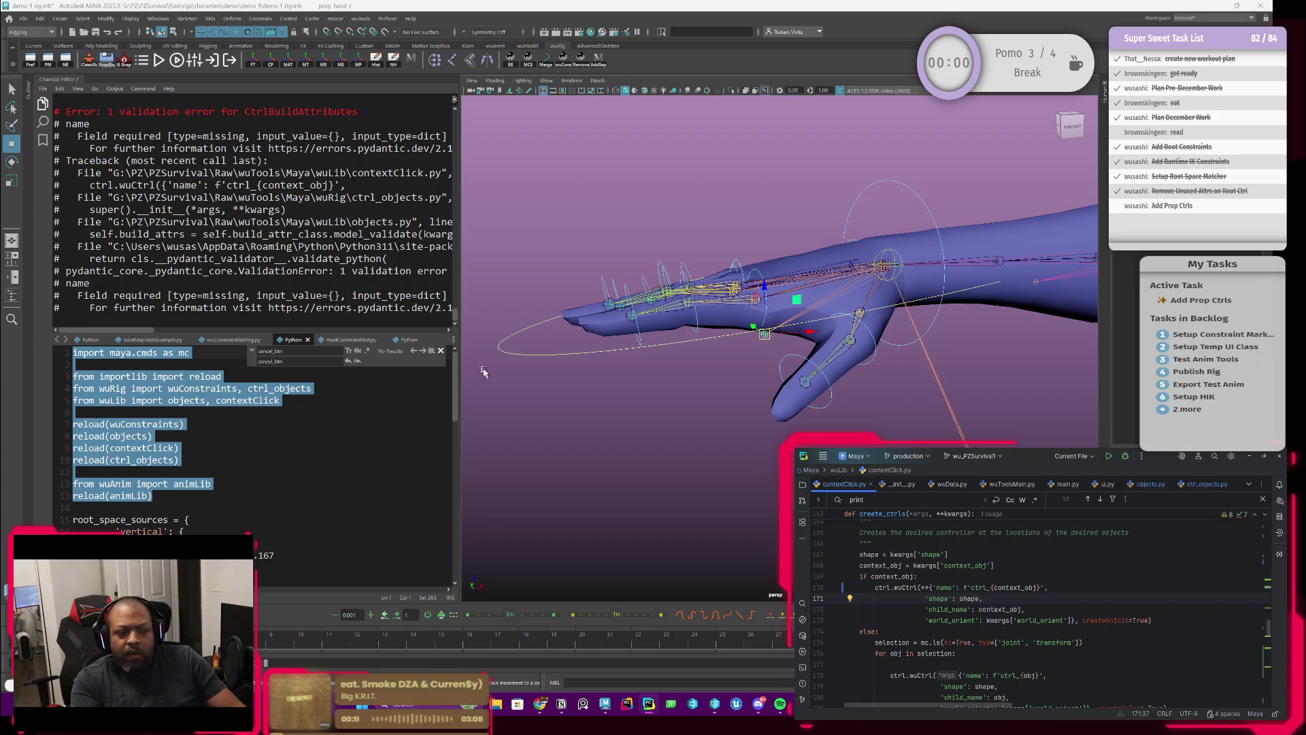
# Run reload script lines 1–13 in Maya's Script Editor.
pyautogui.click(188, 470)
pyautogui.moveTo(154, 496); pyautogui.dragTo(73, 352)
pyautogui.hotkey('ctrl', 'Return')
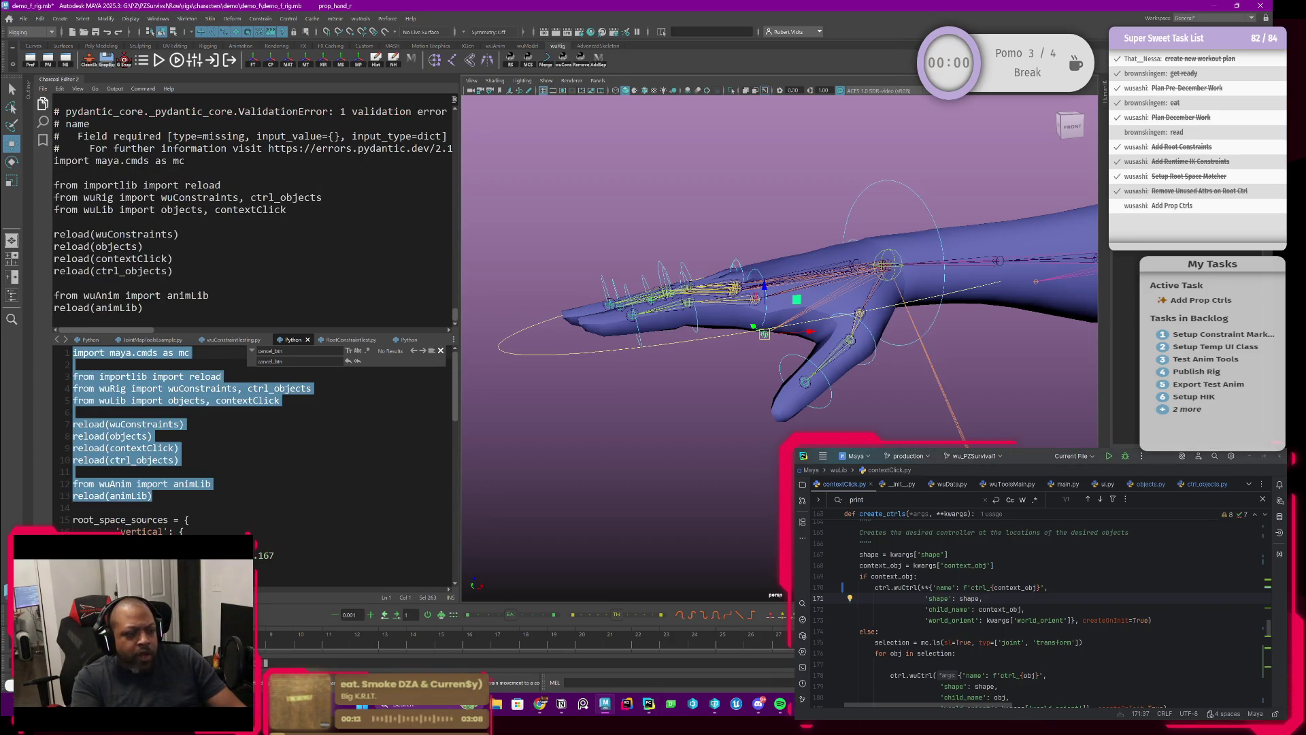
# Create object-space controls on the hand, hit the buildOnInit TypeError, and undo it.
pyautogui.rightClick(763, 311)
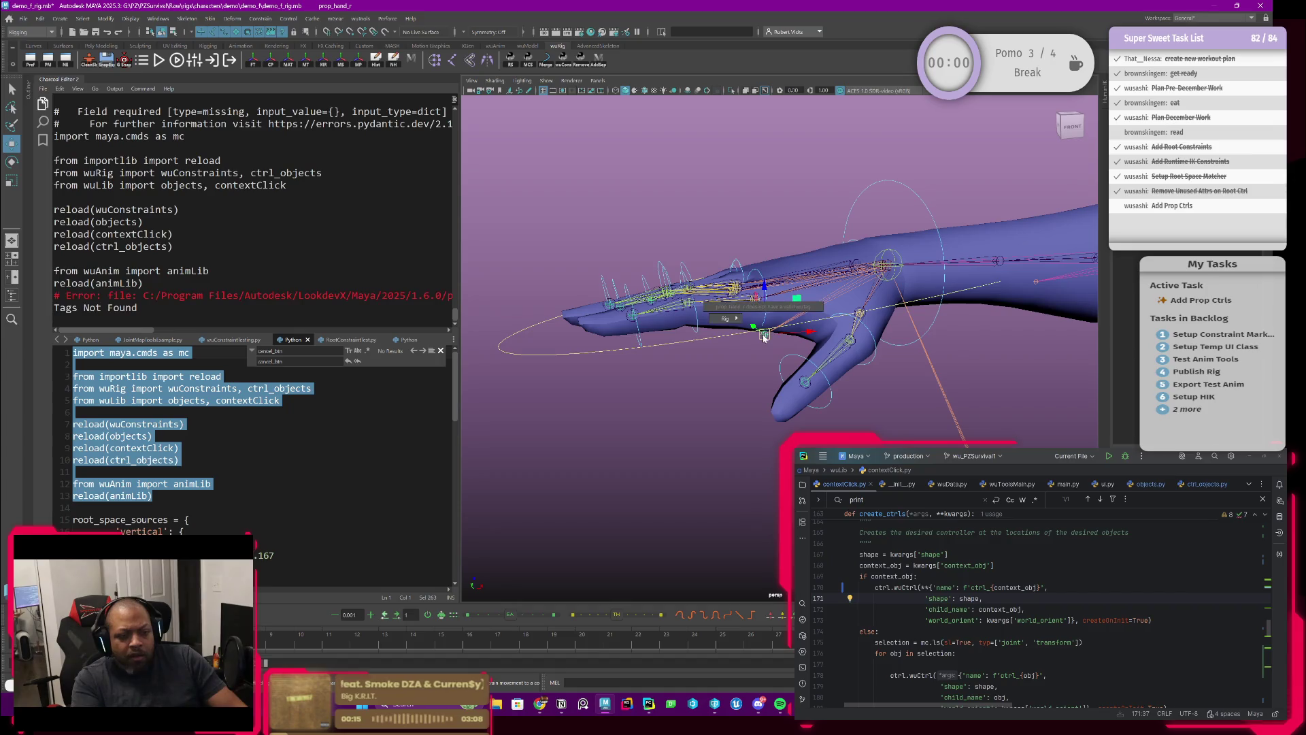
pyautogui.moveTo(768, 292); pyautogui.dragTo(820, 300, button='right')
pyautogui.click(820, 301)
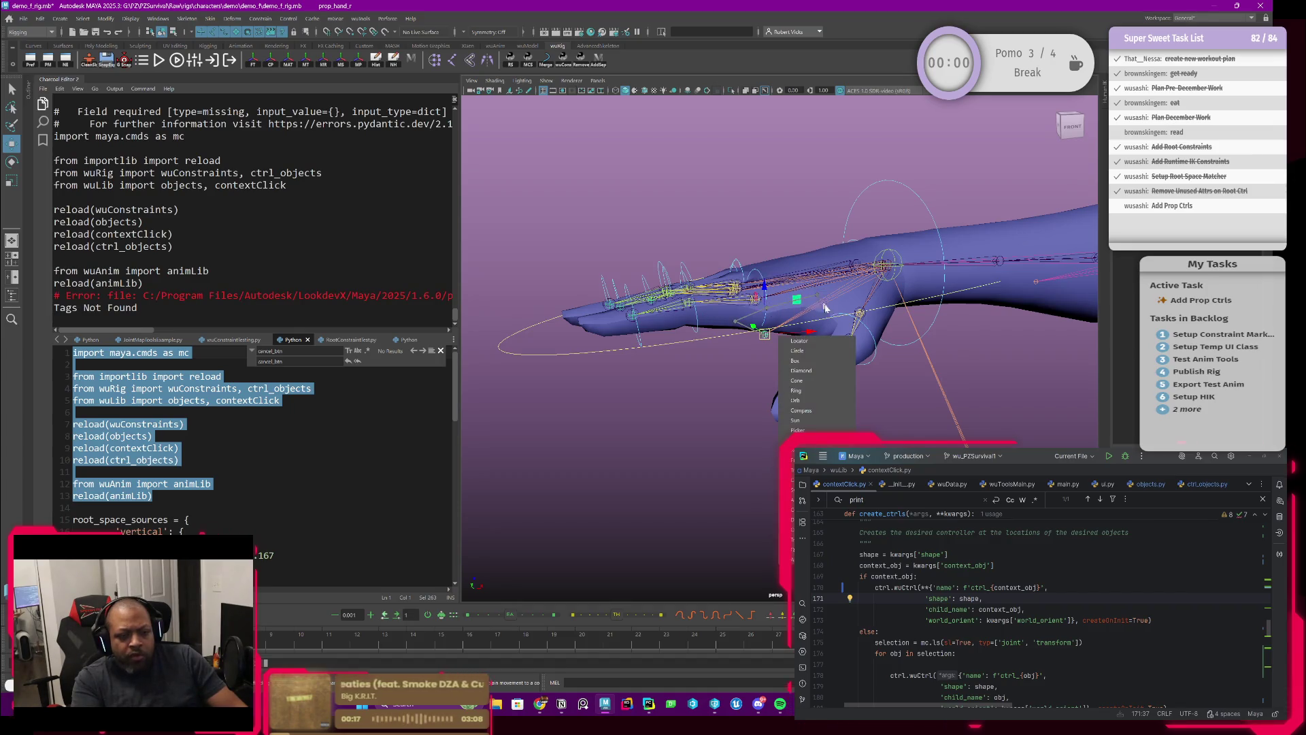
pyautogui.click(798, 340)
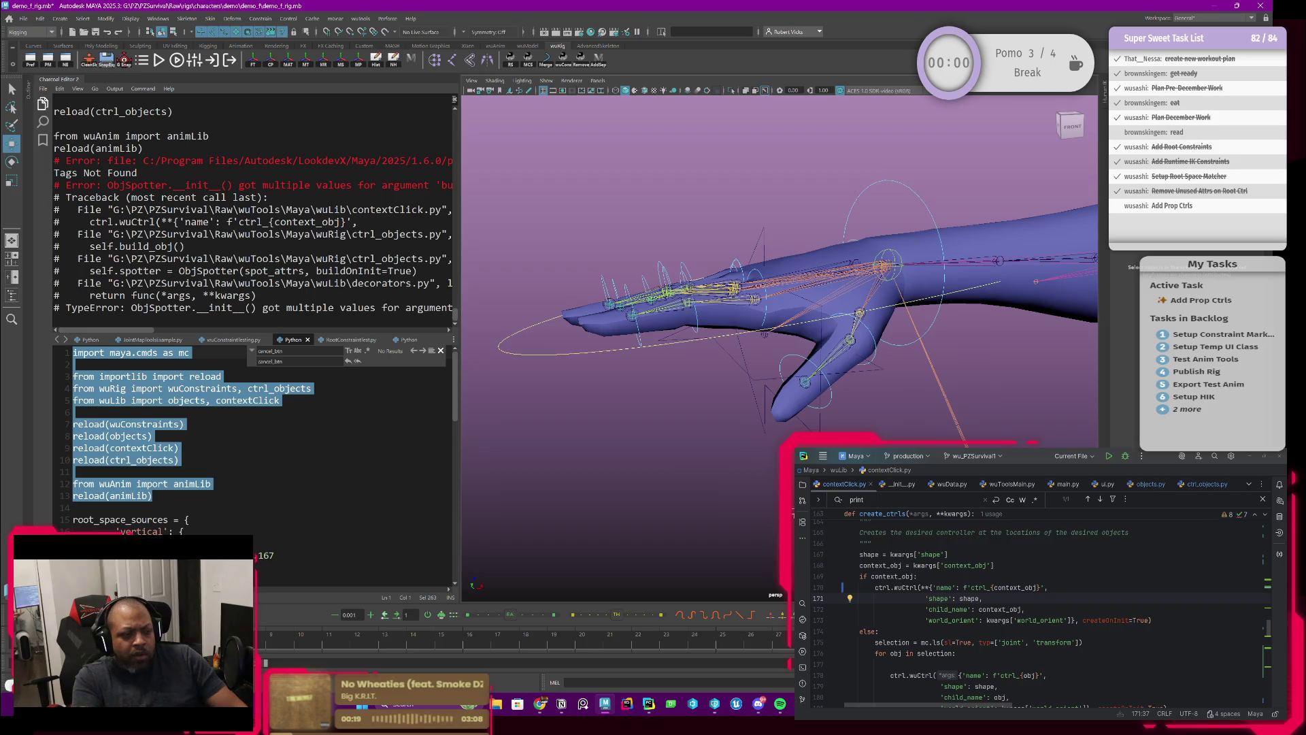
pyautogui.moveTo(144, 332)
pyautogui.mouseDown()
pyautogui.moveTo(173, 331)
pyautogui.moveTo(120, 324)
pyautogui.mouseUp()
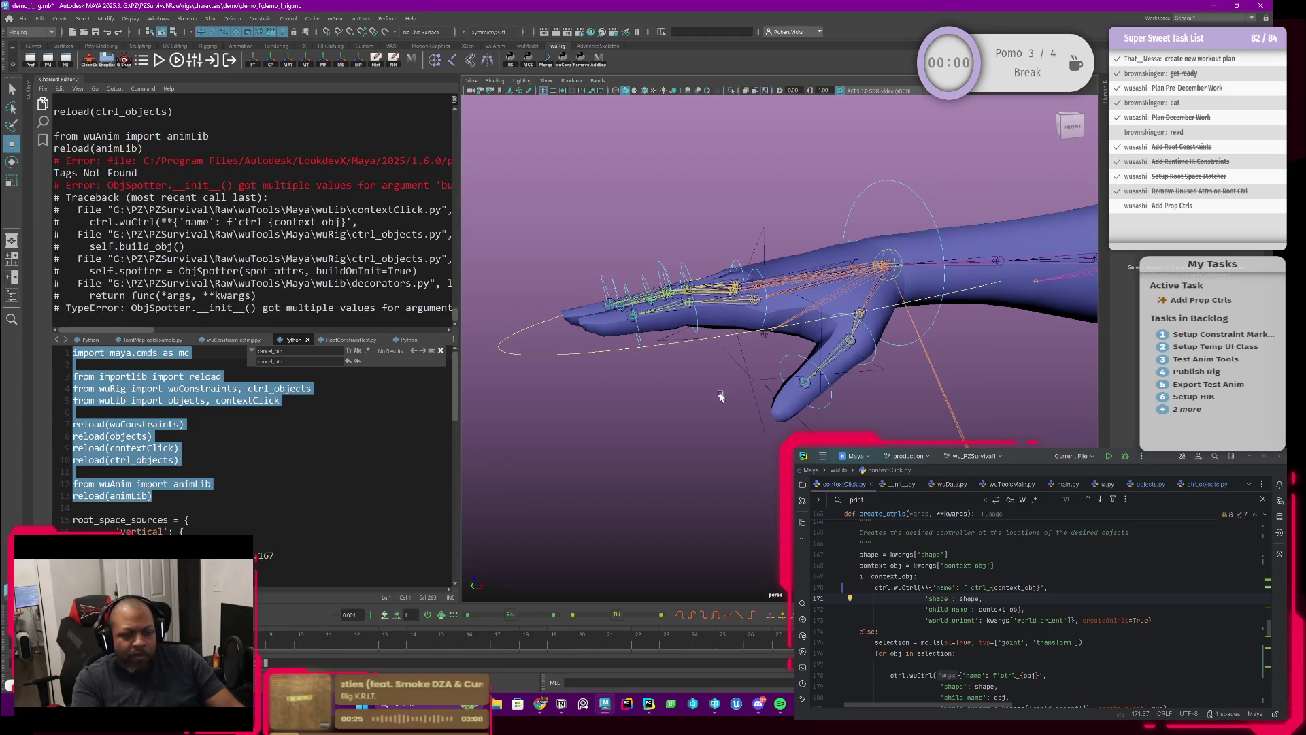
pyautogui.hotkey('ctrl', 'z')
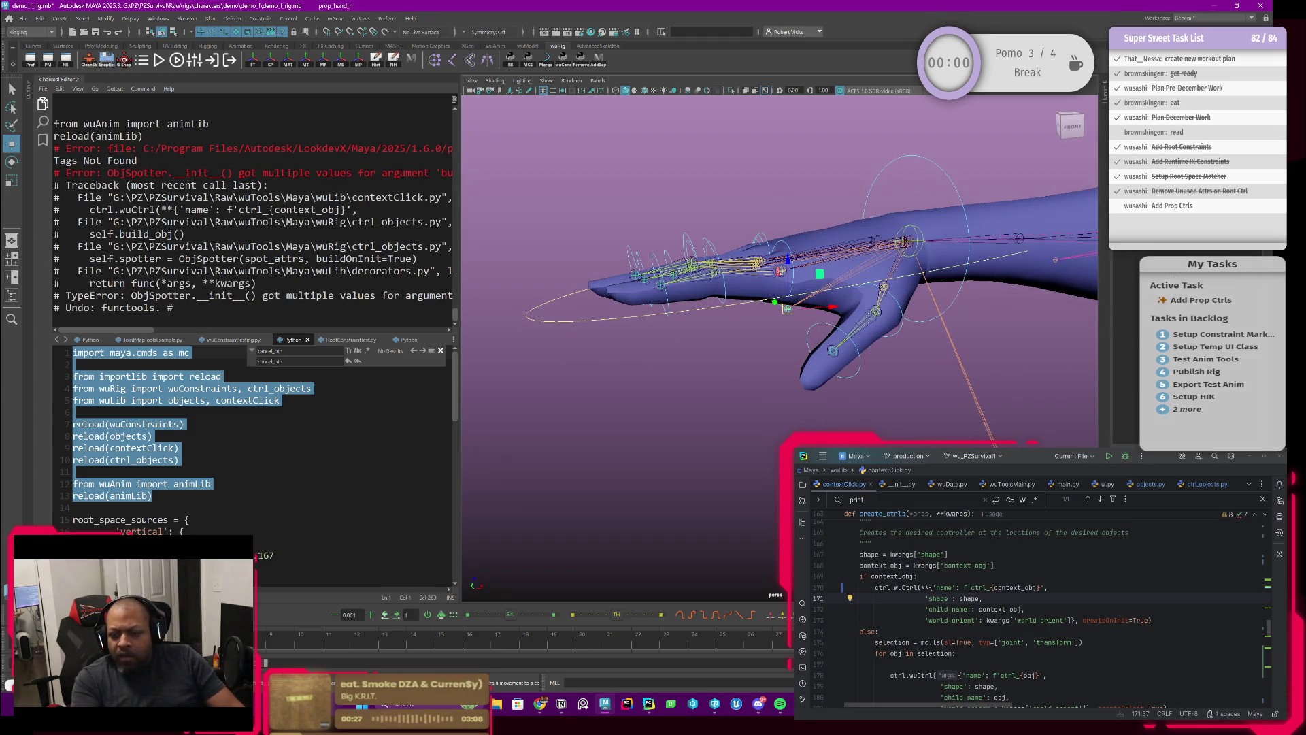
pyautogui.scroll(-2, 1041, 606)
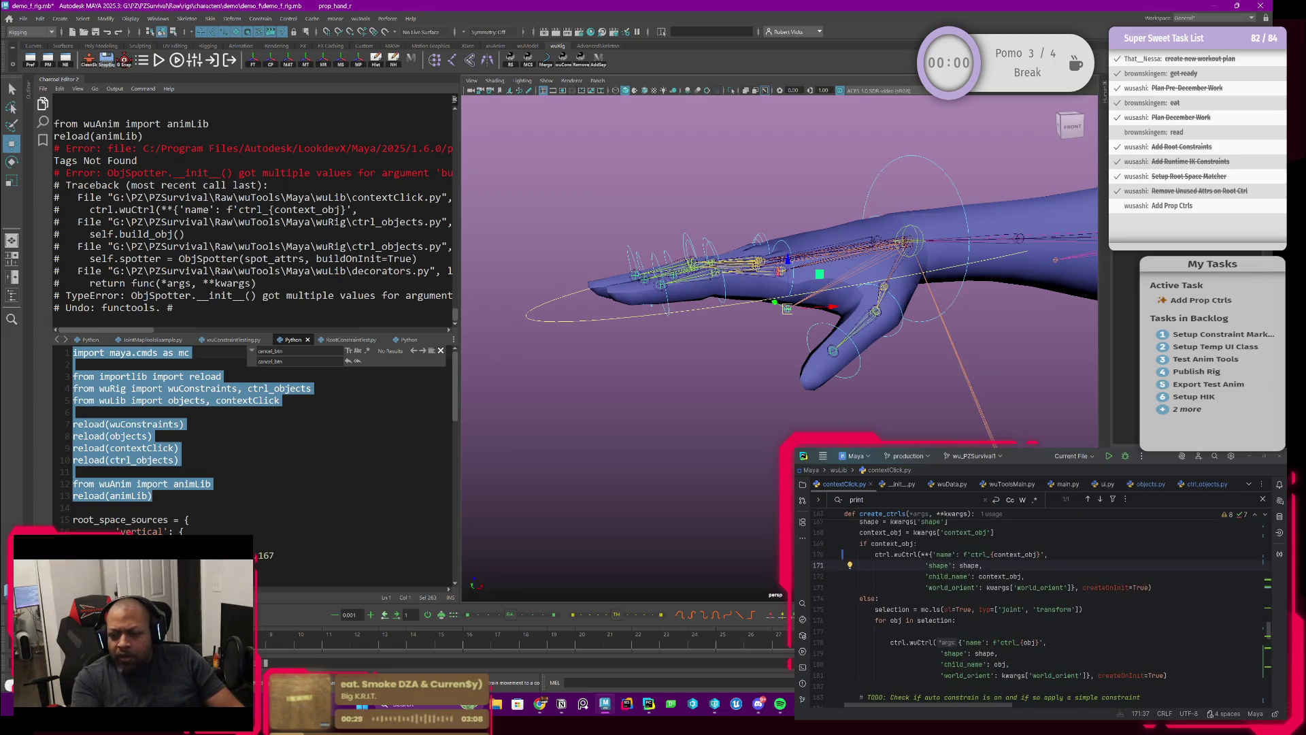
pyautogui.scroll(1, 1041, 605)
pyautogui.keyDown('ctrl'); pyautogui.click(903, 587); pyautogui.keyUp('ctrl')
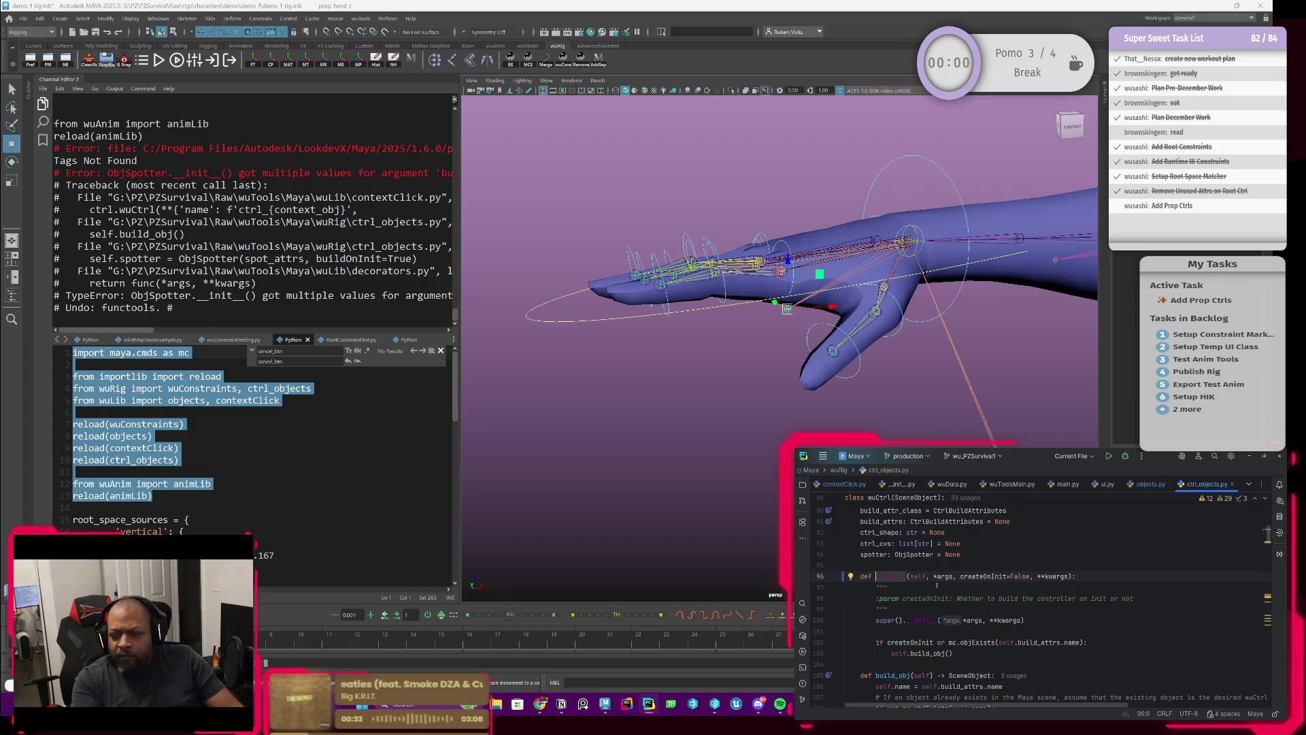
pyautogui.click(961, 576)
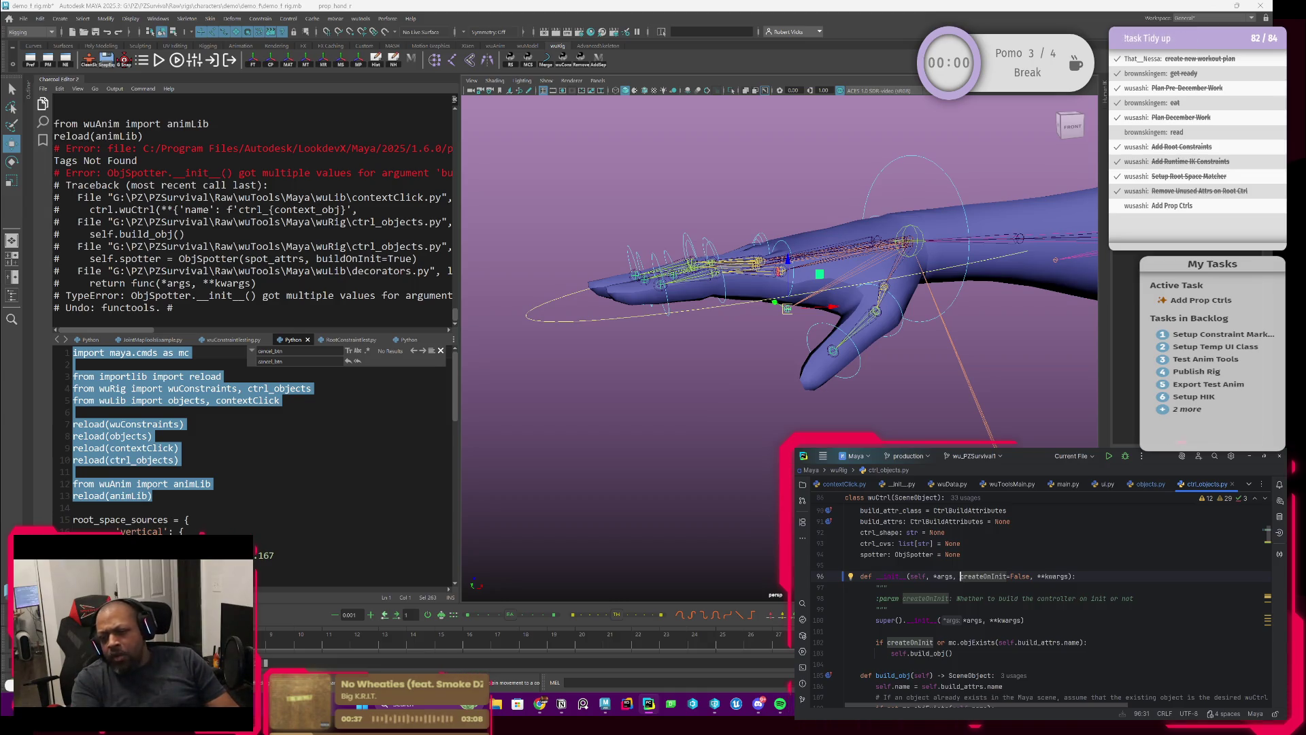
pyautogui.hotkey('ctrl', 'alt', 'Left')
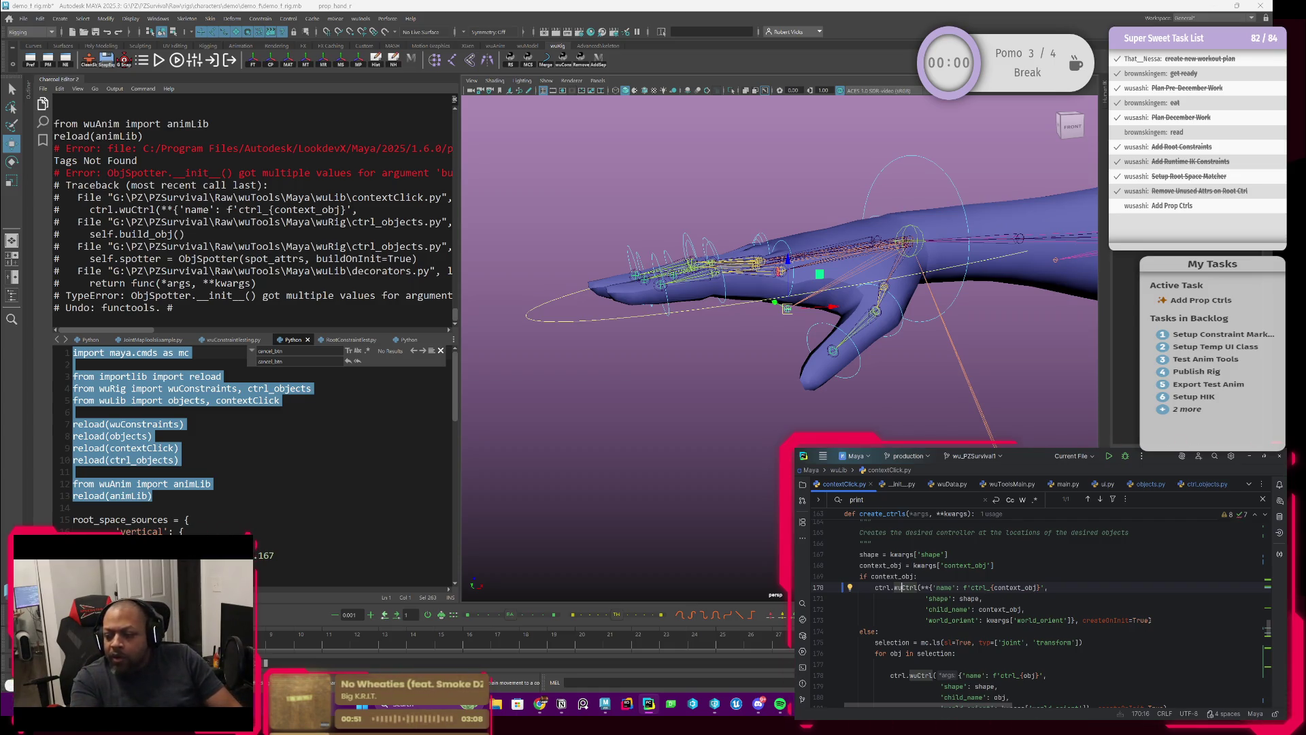
# Move createOnInit=True from line 173 to before **{ on line 170, then select Maya's reload script.
pyautogui.moveTo(1150, 620); pyautogui.dragTo(1094, 620)
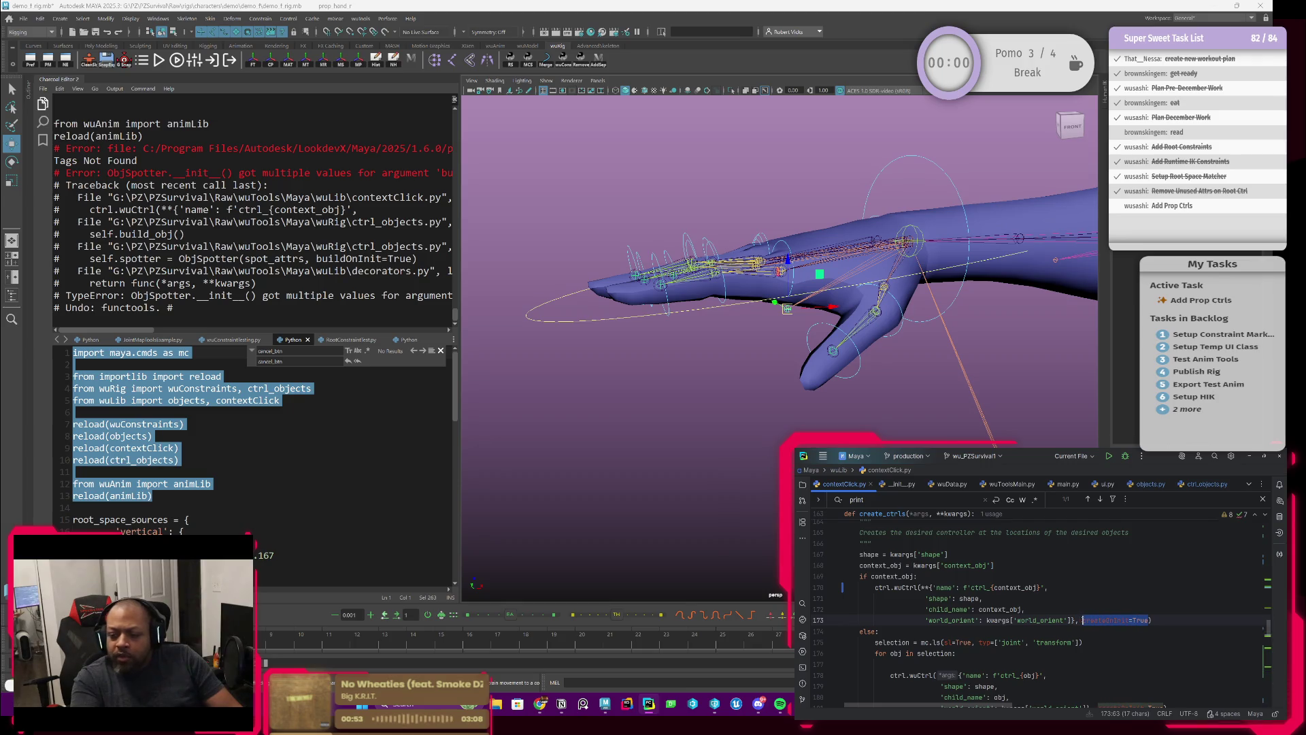
pyautogui.press('BackSpace')
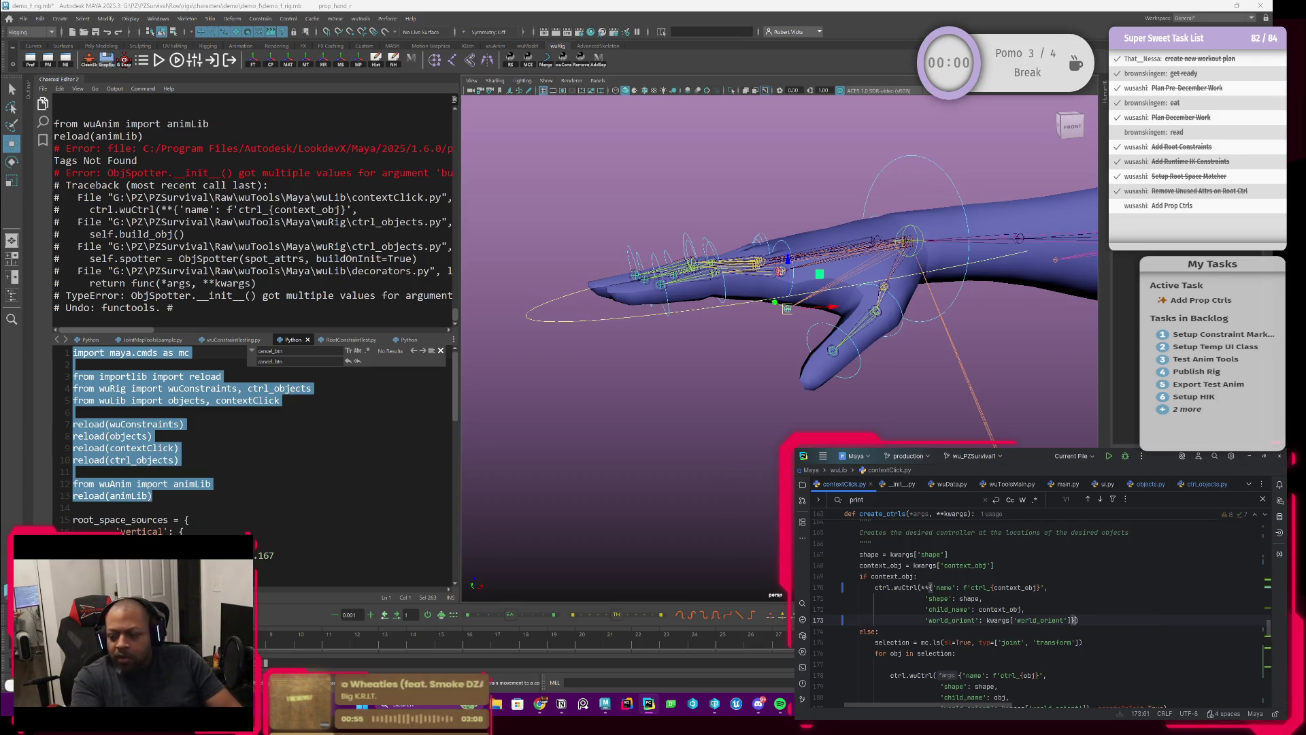
pyautogui.click(923, 587)
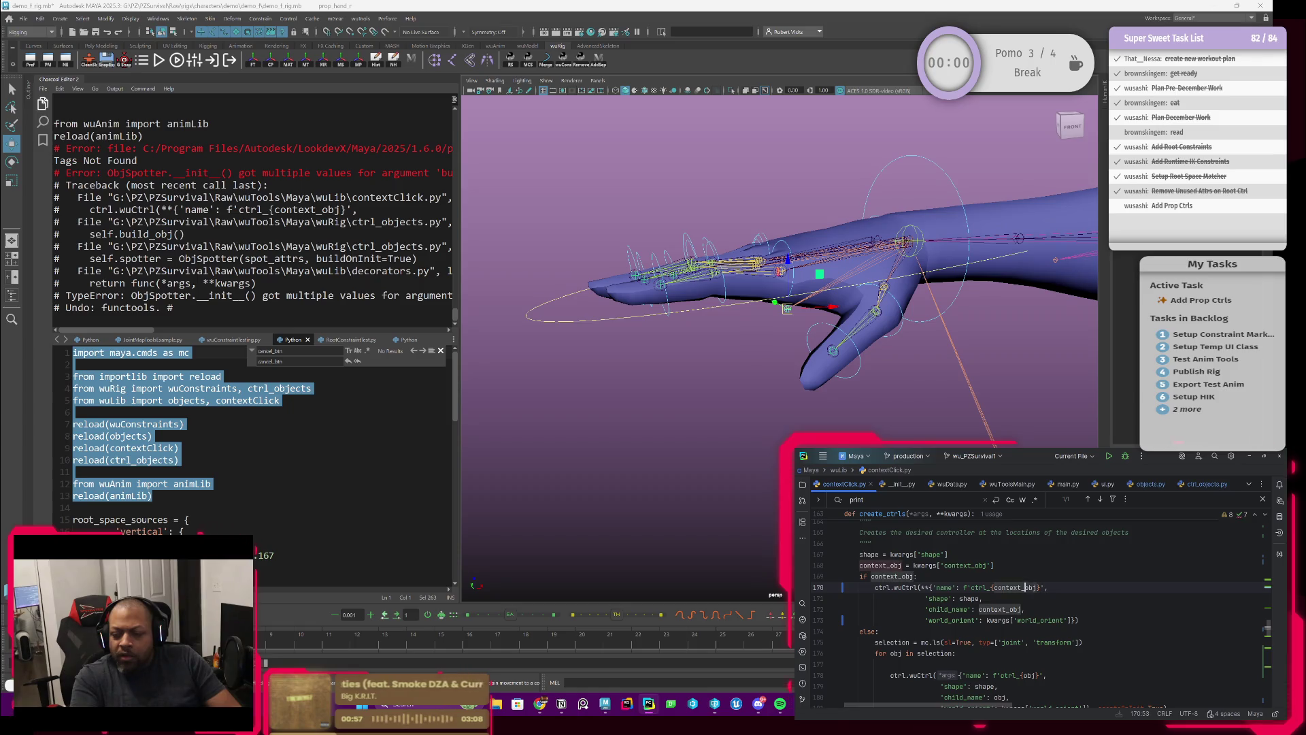
pyautogui.write('createOnInit=True')
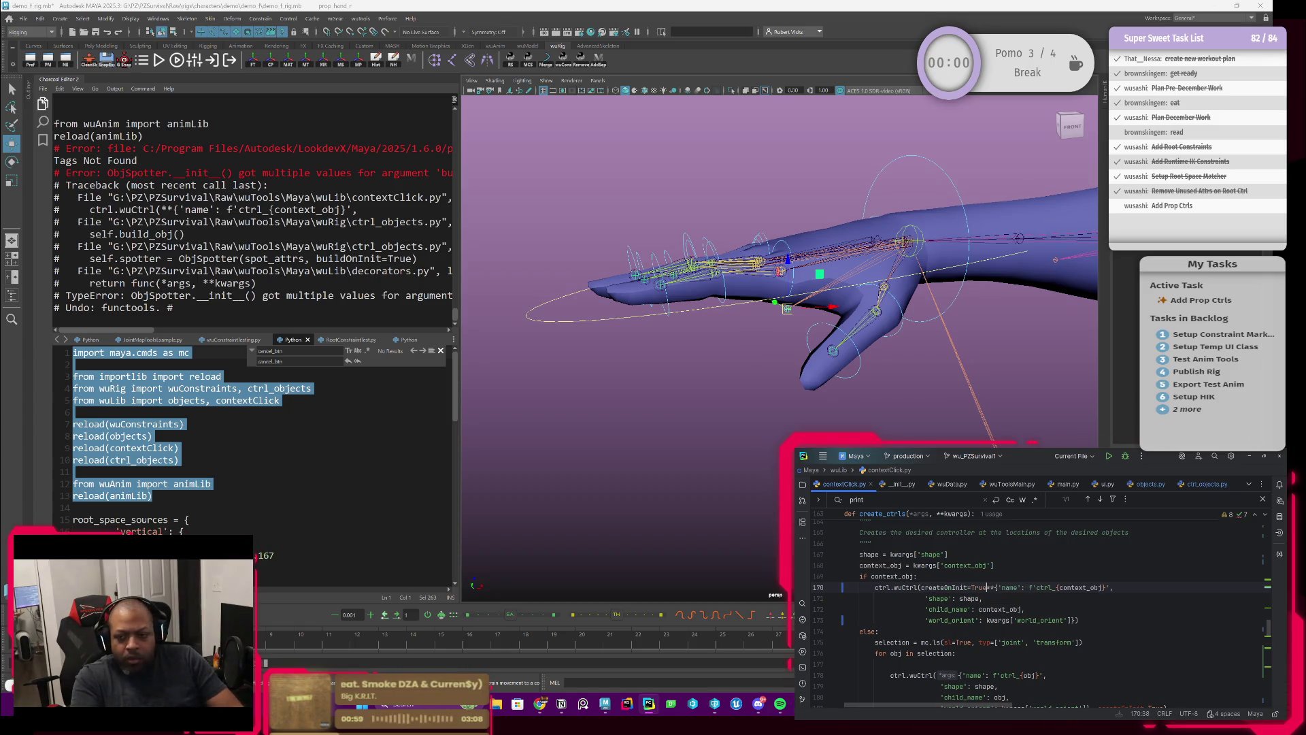
pyautogui.write(',')
pyautogui.press('Delete')
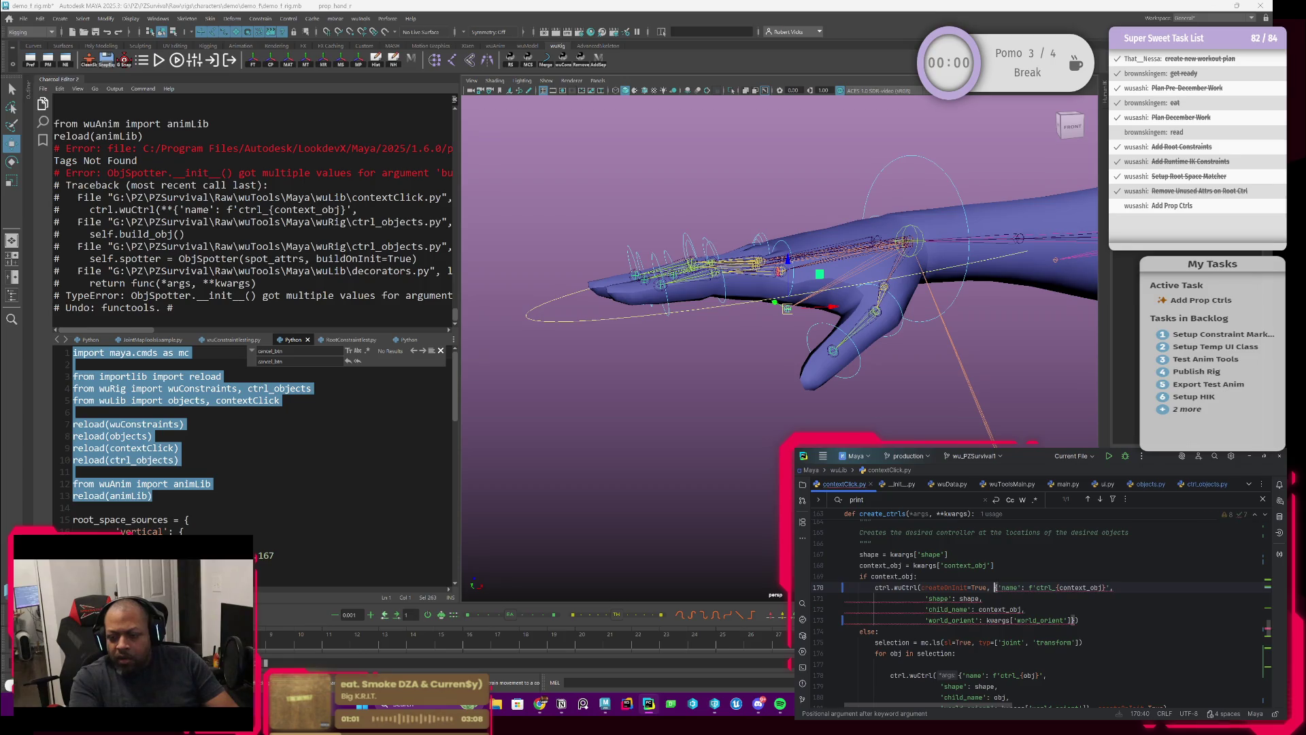
pyautogui.write('**')
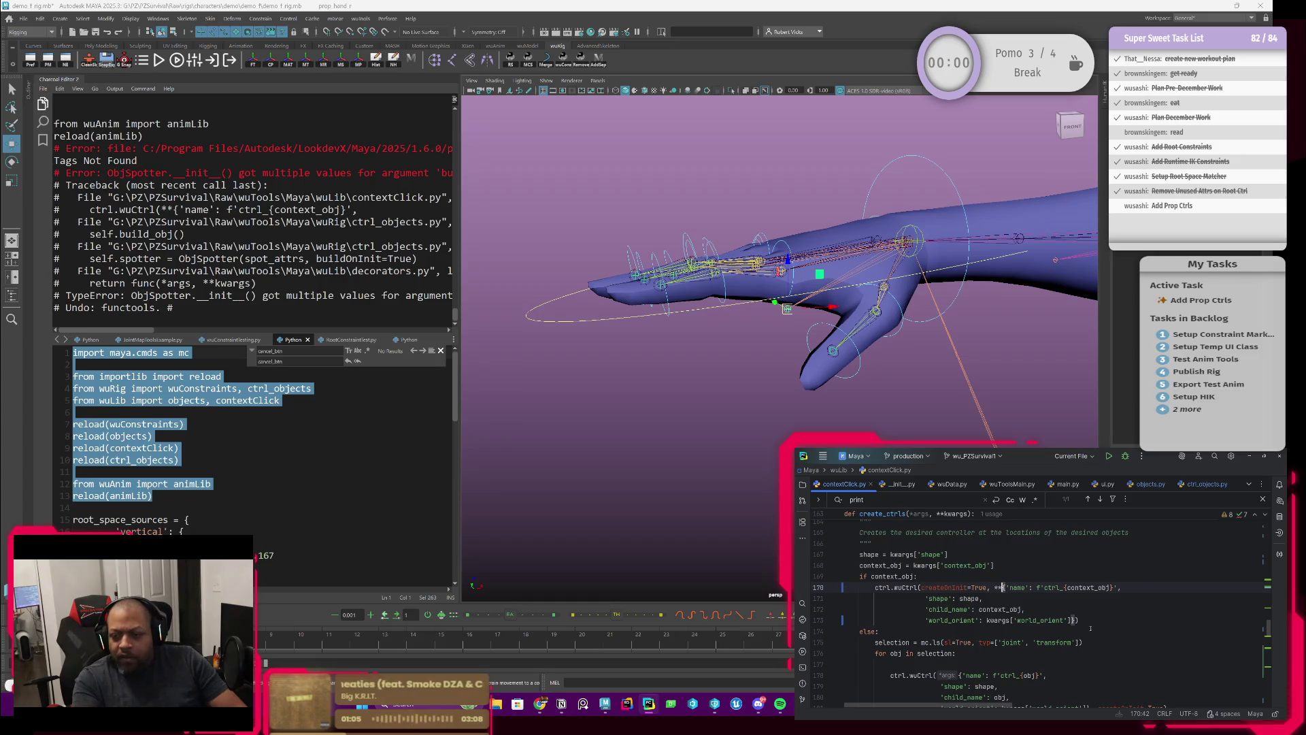
pyautogui.click(104, 460)
pyautogui.hotkey('ctrl', 'a')
# Reload and create a hand control, reproducing the ObjSpotter multiple-values-for-buildOnInit TypeError.
pyautogui.hotkey('ctrl', 'Return')
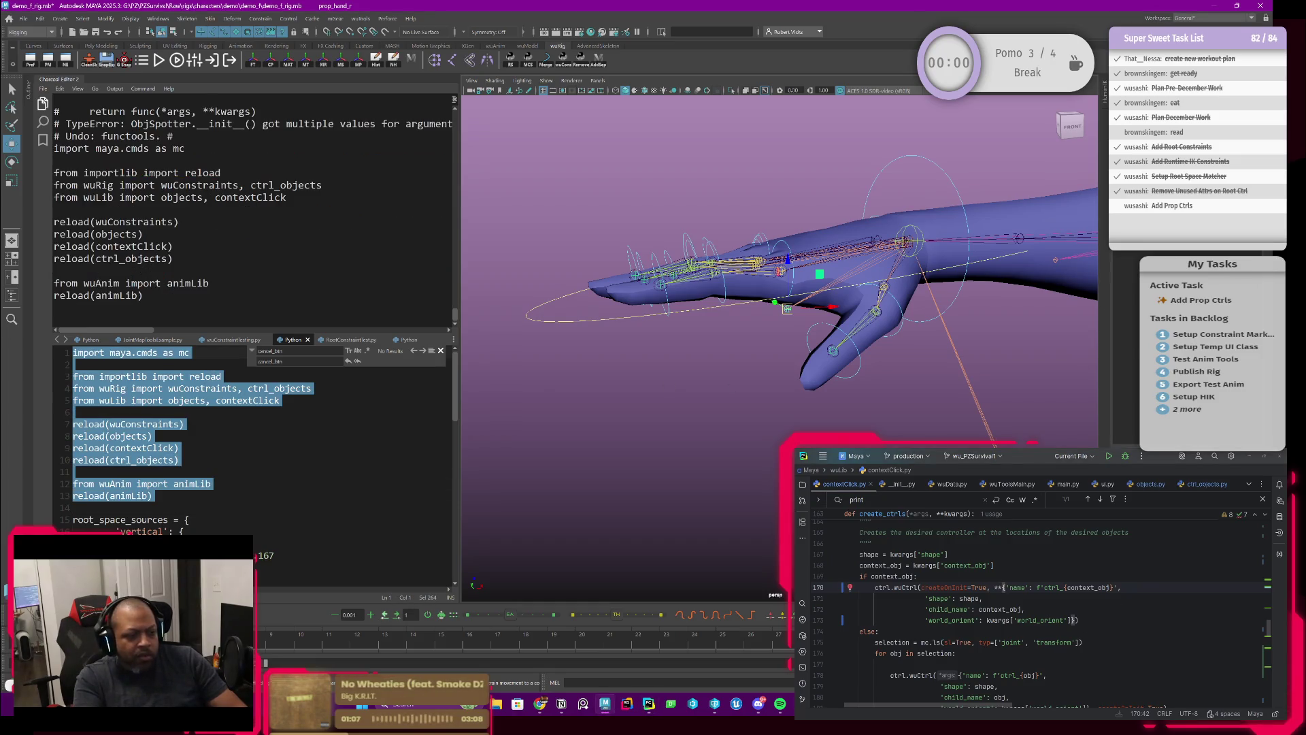
pyautogui.rightClick(787, 311)
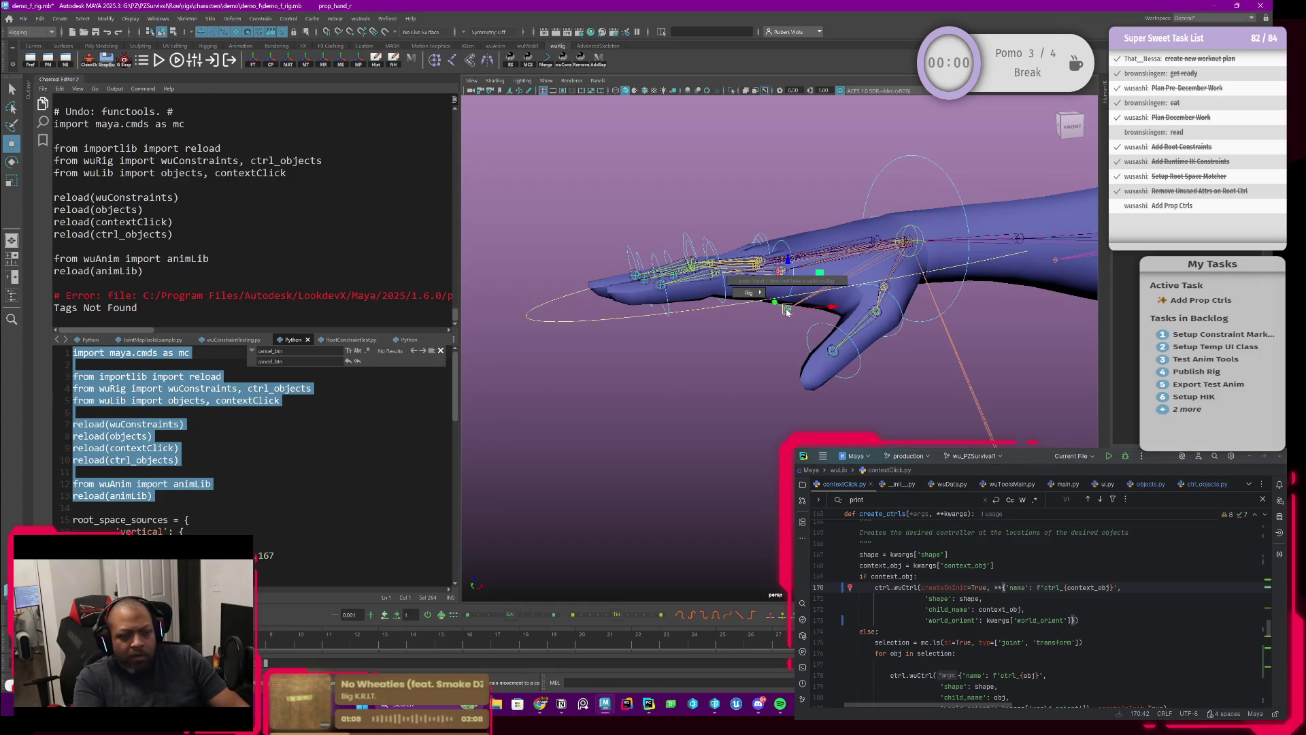
pyautogui.click(751, 292)
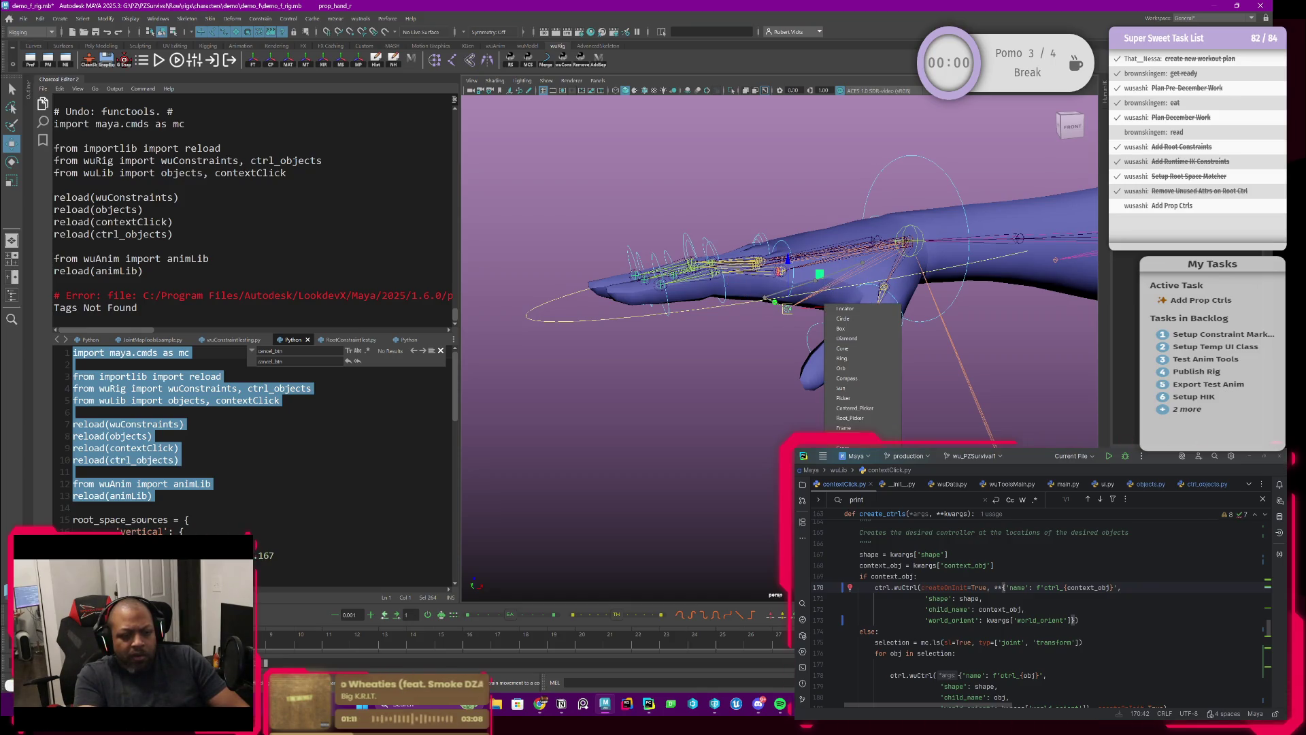
pyautogui.click(843, 318)
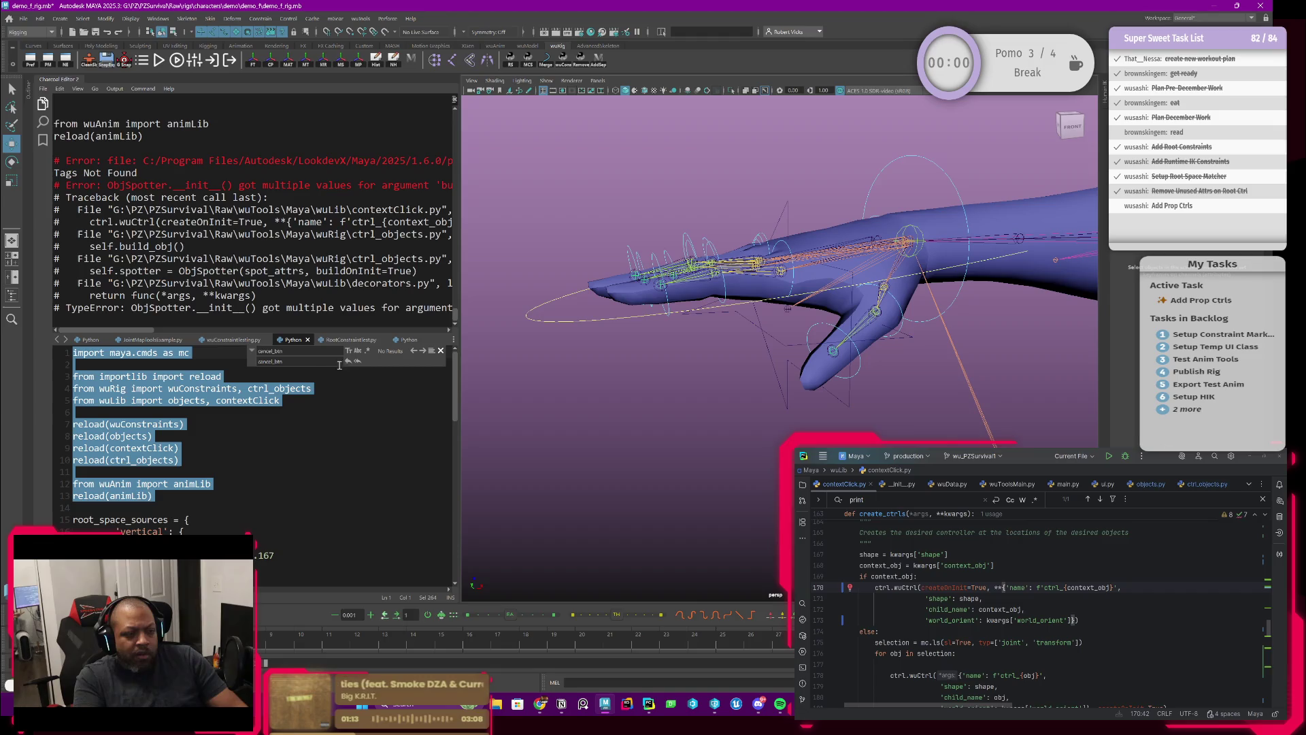
pyautogui.moveTo(134, 332)
pyautogui.mouseDown()
pyautogui.moveTo(176, 336)
pyautogui.moveTo(136, 337)
pyautogui.mouseUp()
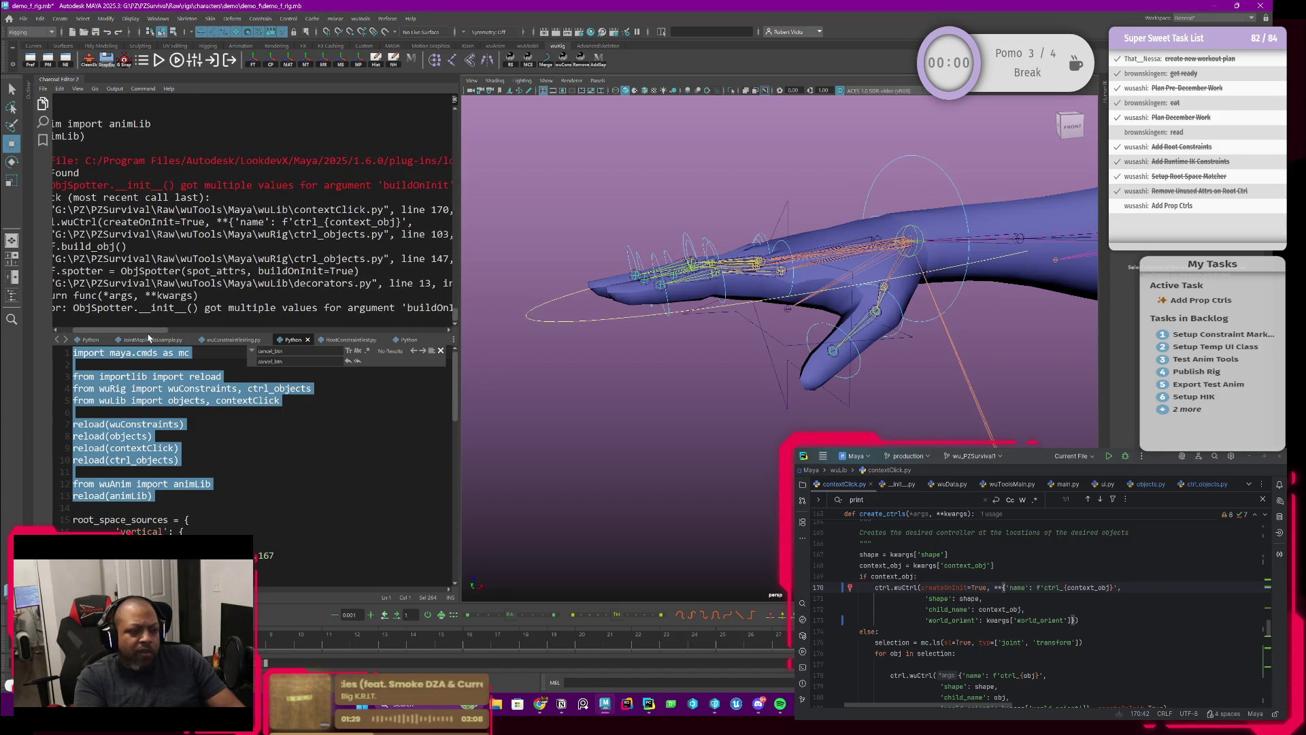
# Scroll through build_obj in ctrl_objects.py to spot_attrs in the ObjSpotter call on line 147.
pyautogui.click(1204, 484)
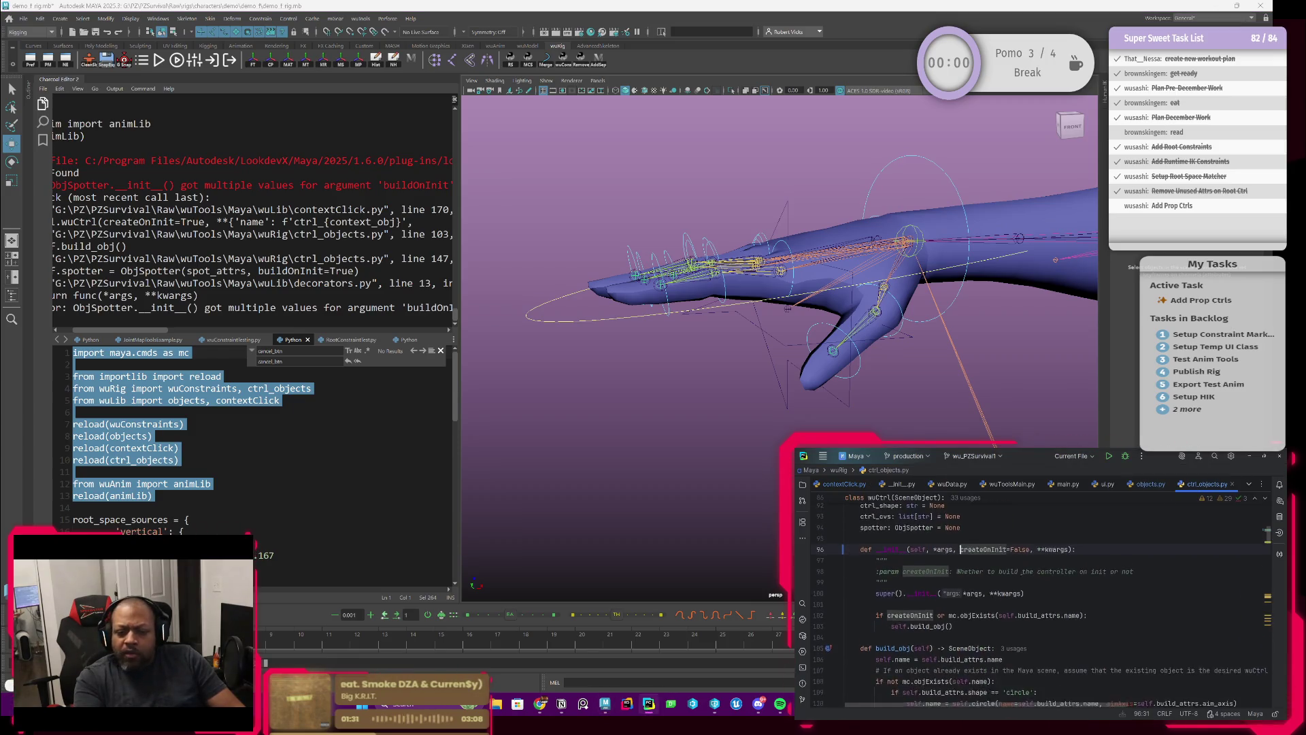
pyautogui.scroll(-2, 984, 586)
pyautogui.scroll(-2, 984, 586)
pyautogui.scroll(-3, 984, 586)
pyautogui.scroll(-2, 984, 586)
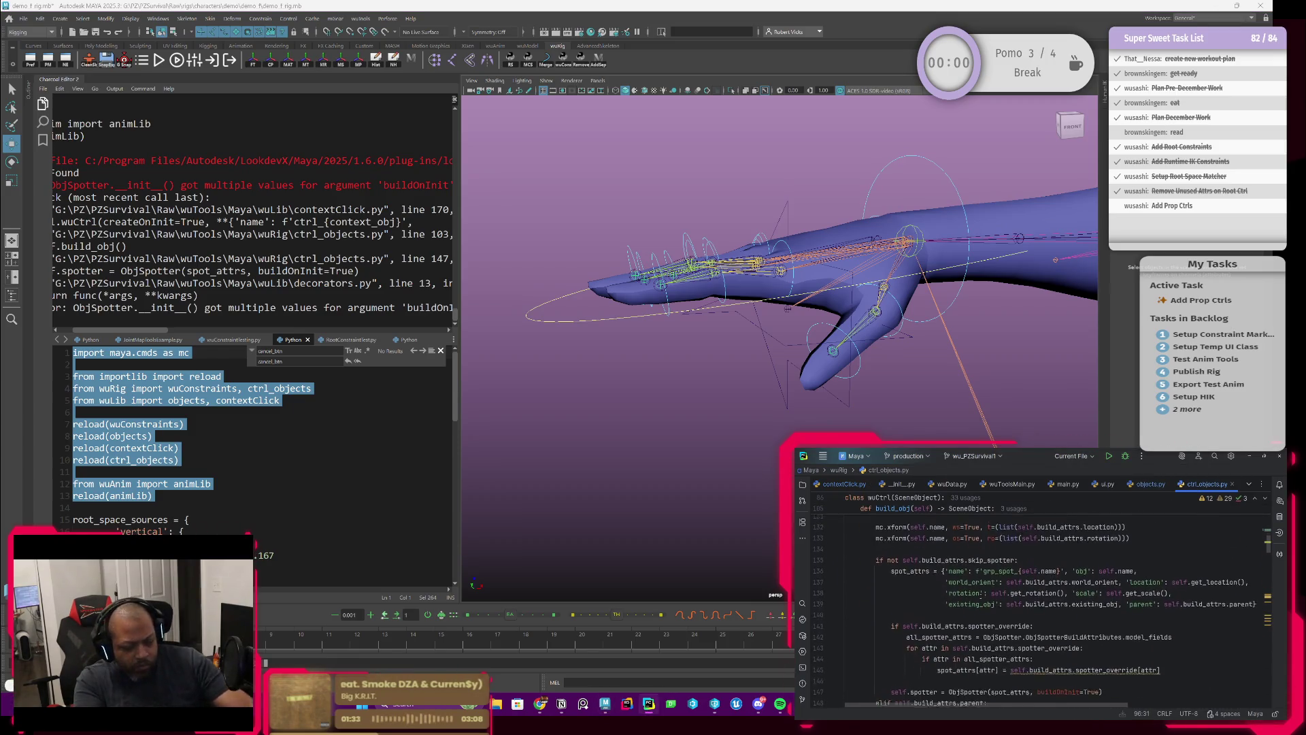
pyautogui.scroll(-2, 984, 586)
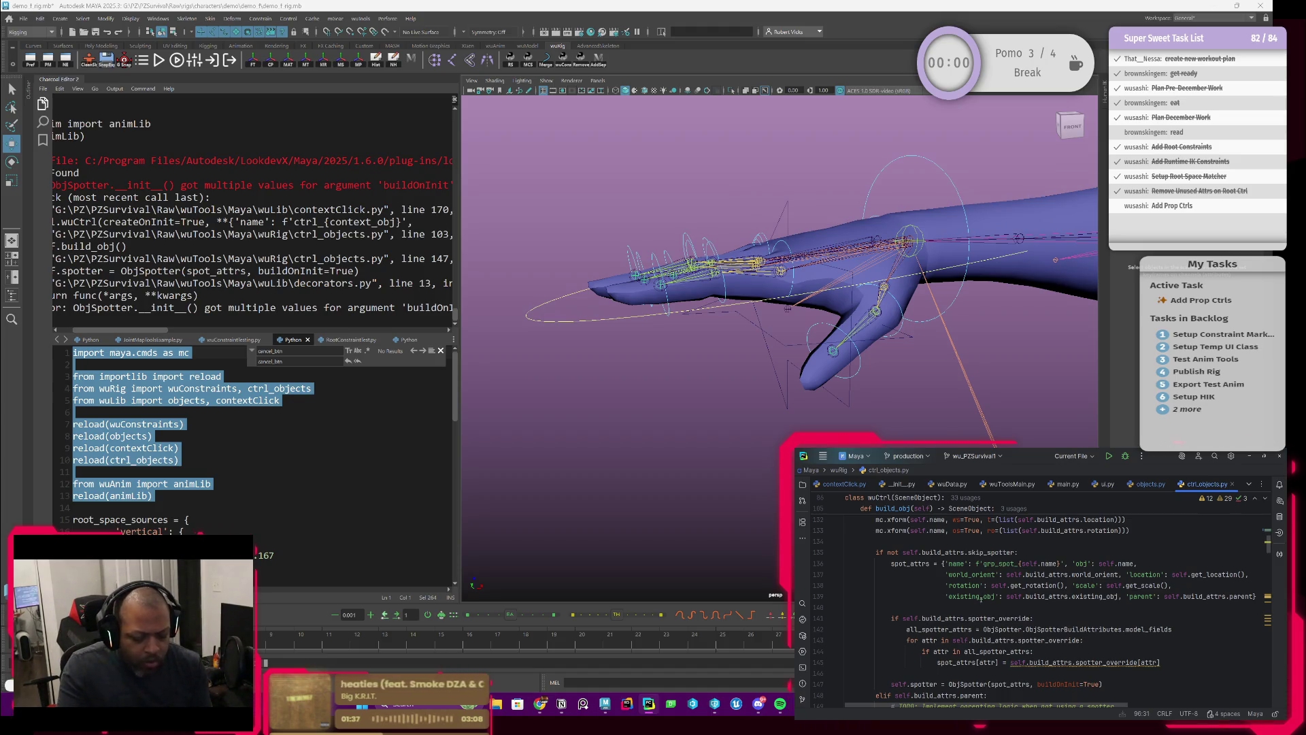
pyautogui.scroll(-1, 980, 598)
pyautogui.scroll(-1, 980, 599)
pyautogui.scroll(-2, 980, 599)
pyautogui.scroll(-1, 982, 608)
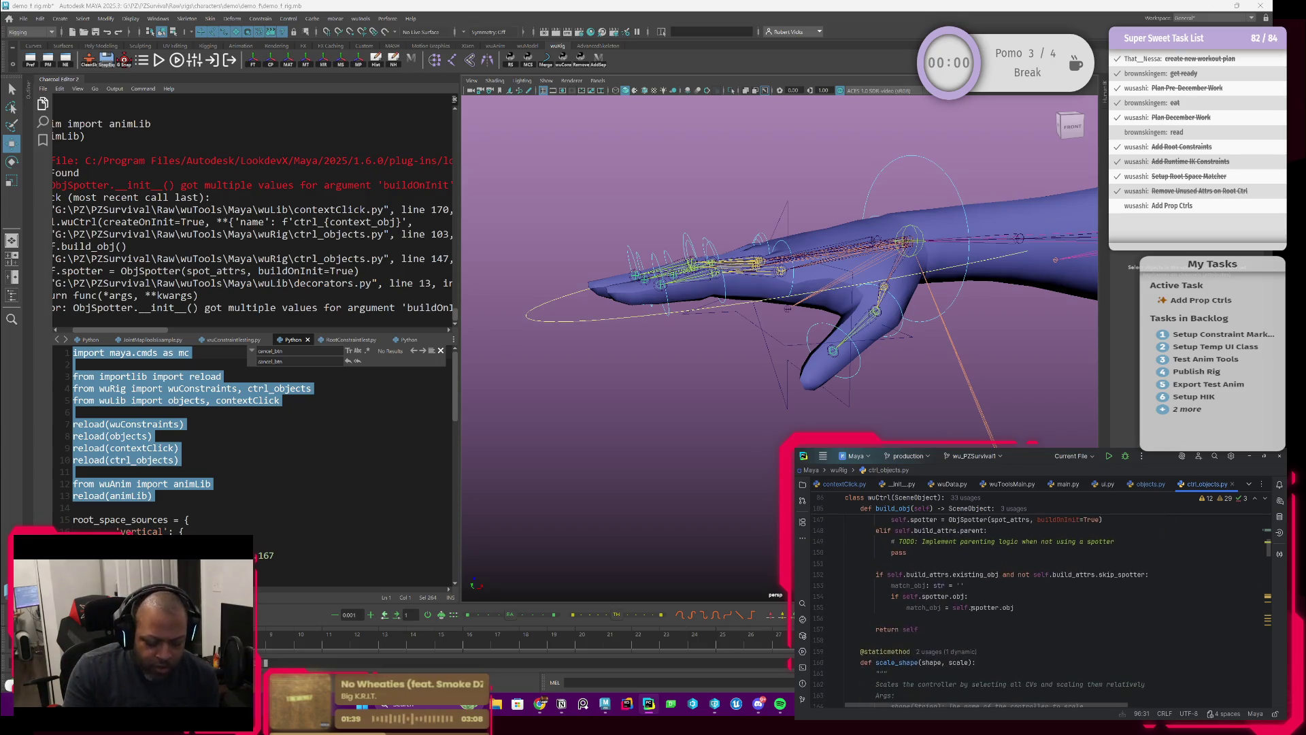
pyautogui.scroll(-1, 972, 608)
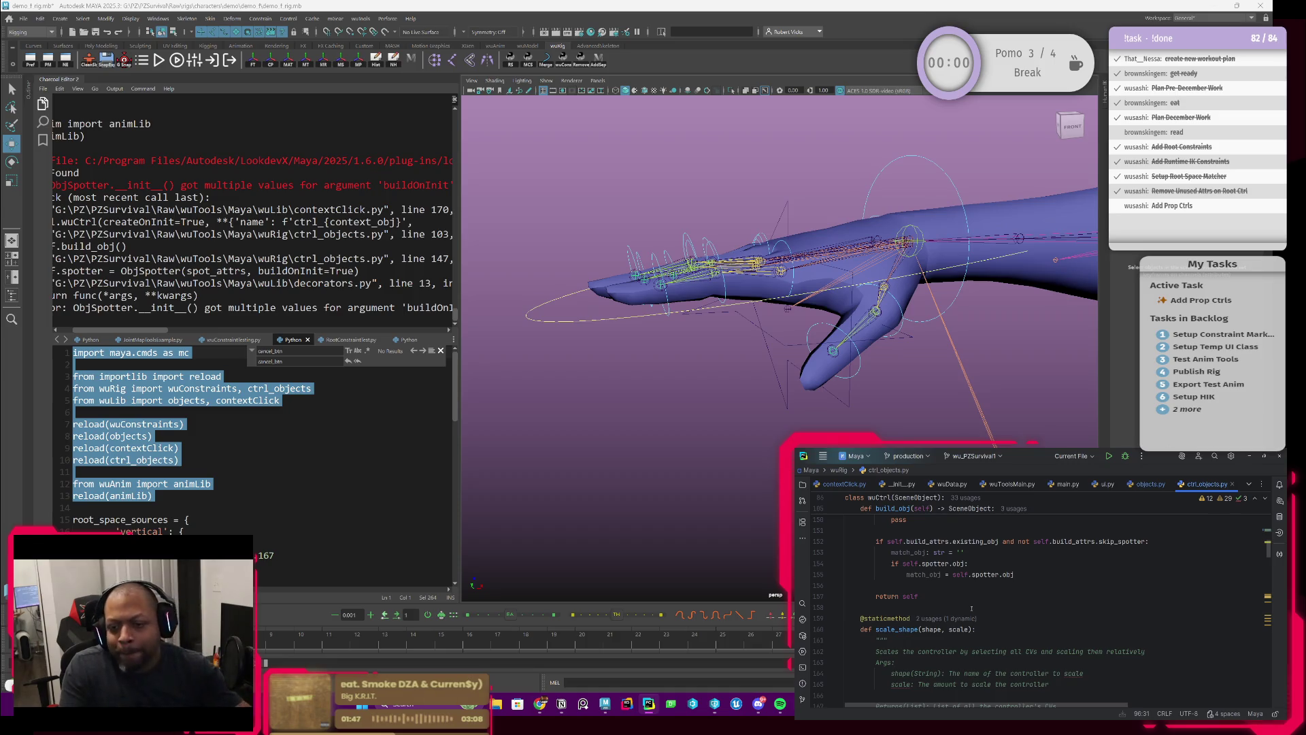
pyautogui.scroll(-1, 972, 608)
pyautogui.scroll(-1, 942, 640)
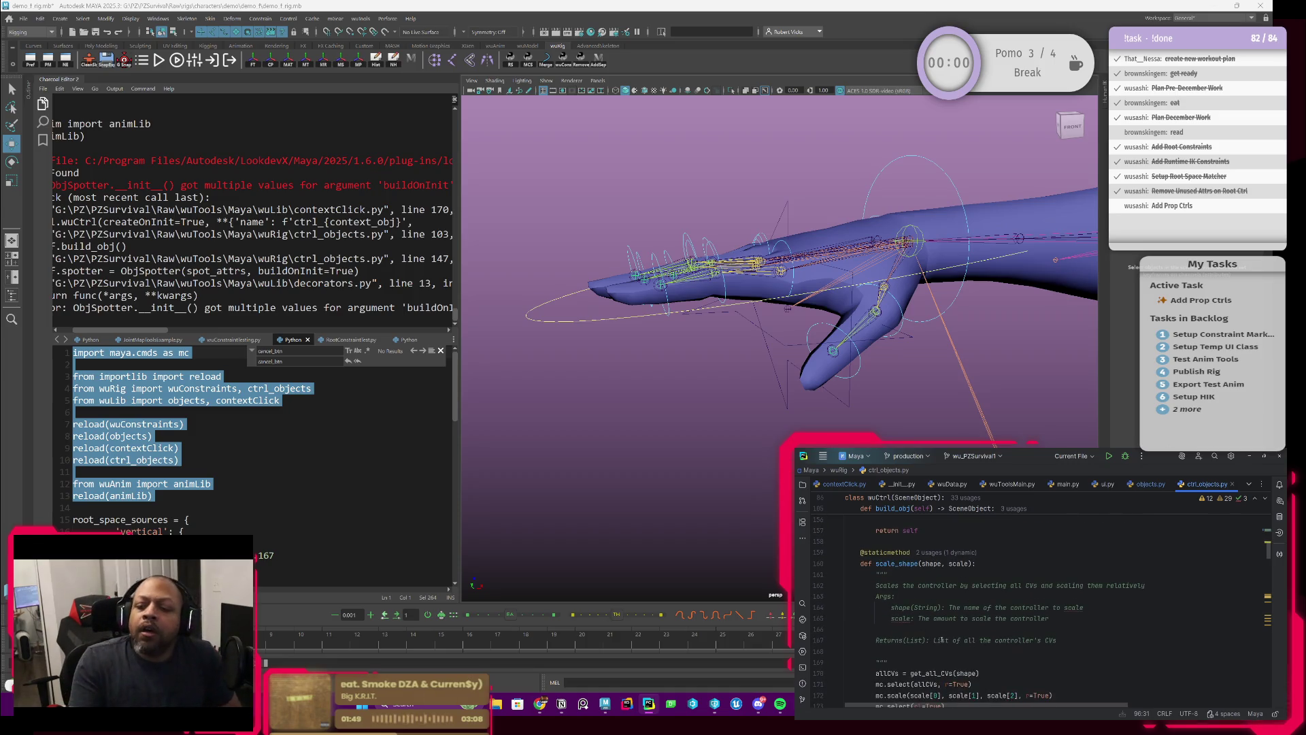
pyautogui.scroll(-2, 941, 641)
pyautogui.scroll(-2, 932, 612)
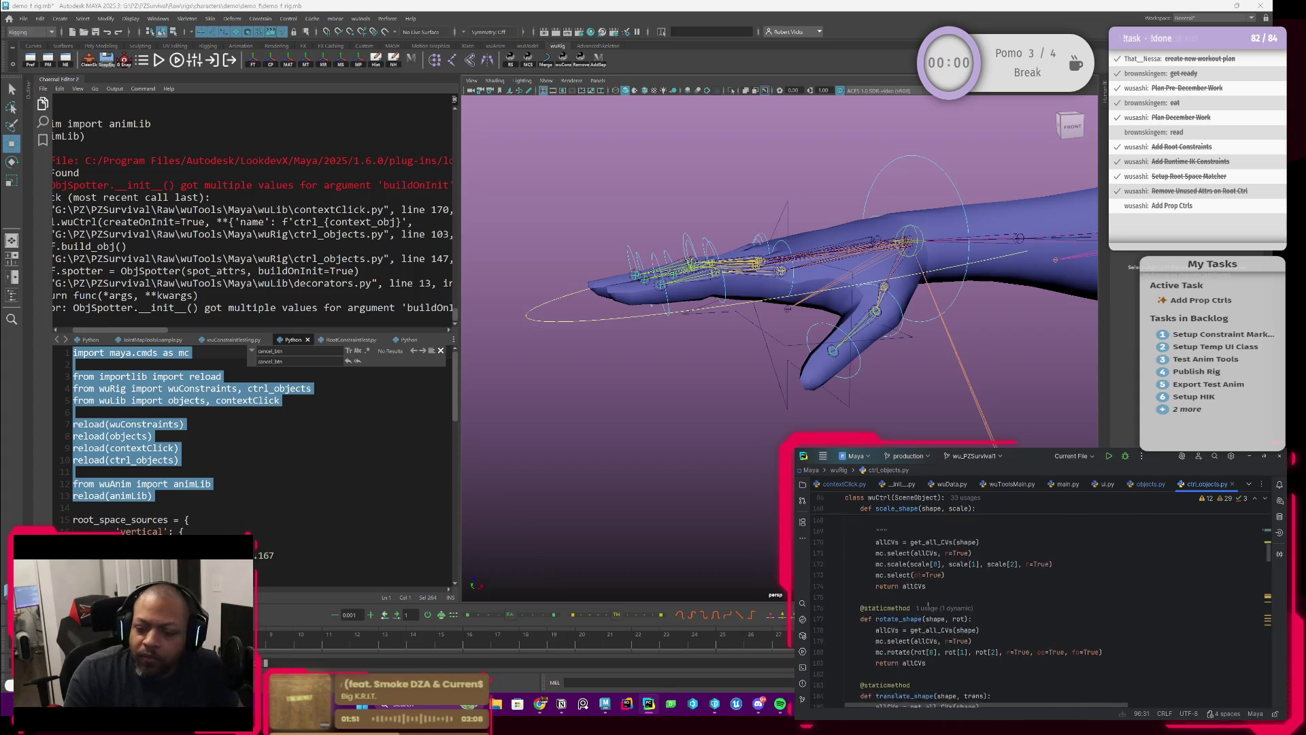
pyautogui.scroll(2, 929, 604)
pyautogui.scroll(2, 928, 604)
pyautogui.scroll(2, 929, 604)
pyautogui.scroll(3, 929, 602)
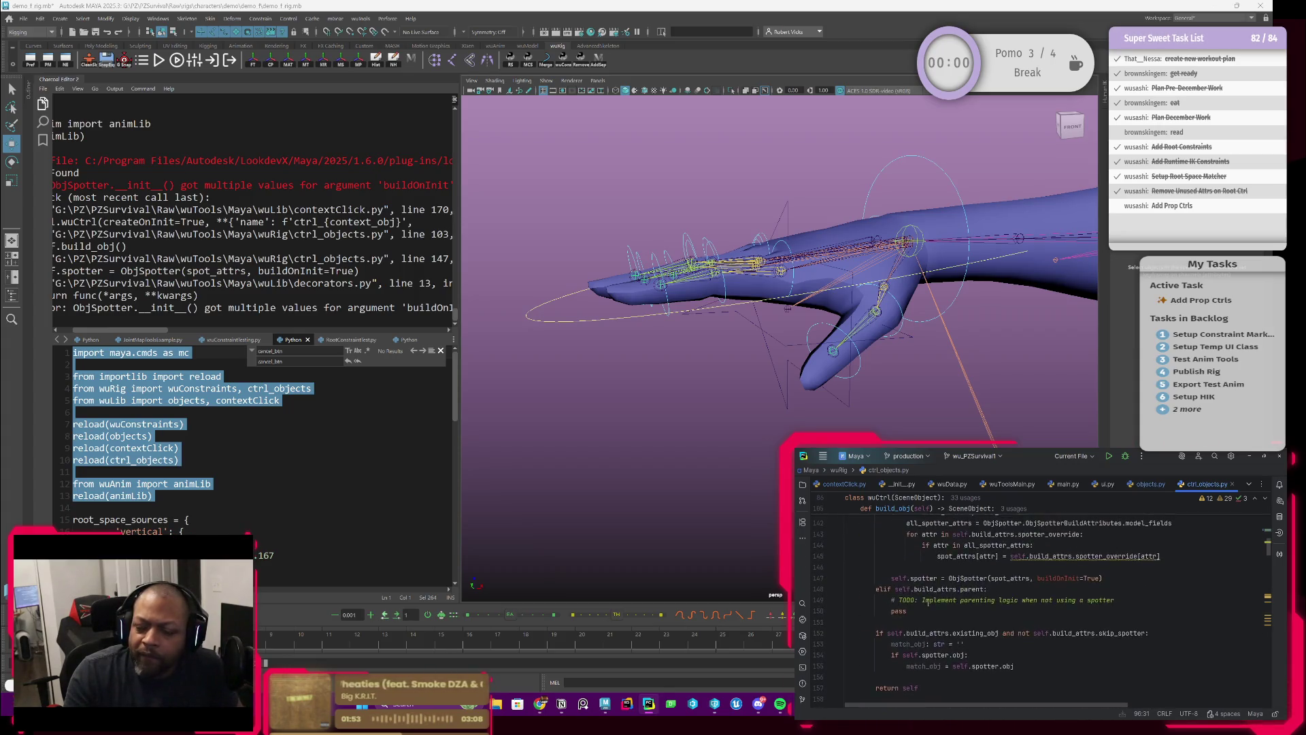
pyautogui.scroll(2, 929, 602)
pyautogui.scroll(1, 925, 601)
pyautogui.scroll(1, 922, 601)
pyautogui.scroll(1, 913, 599)
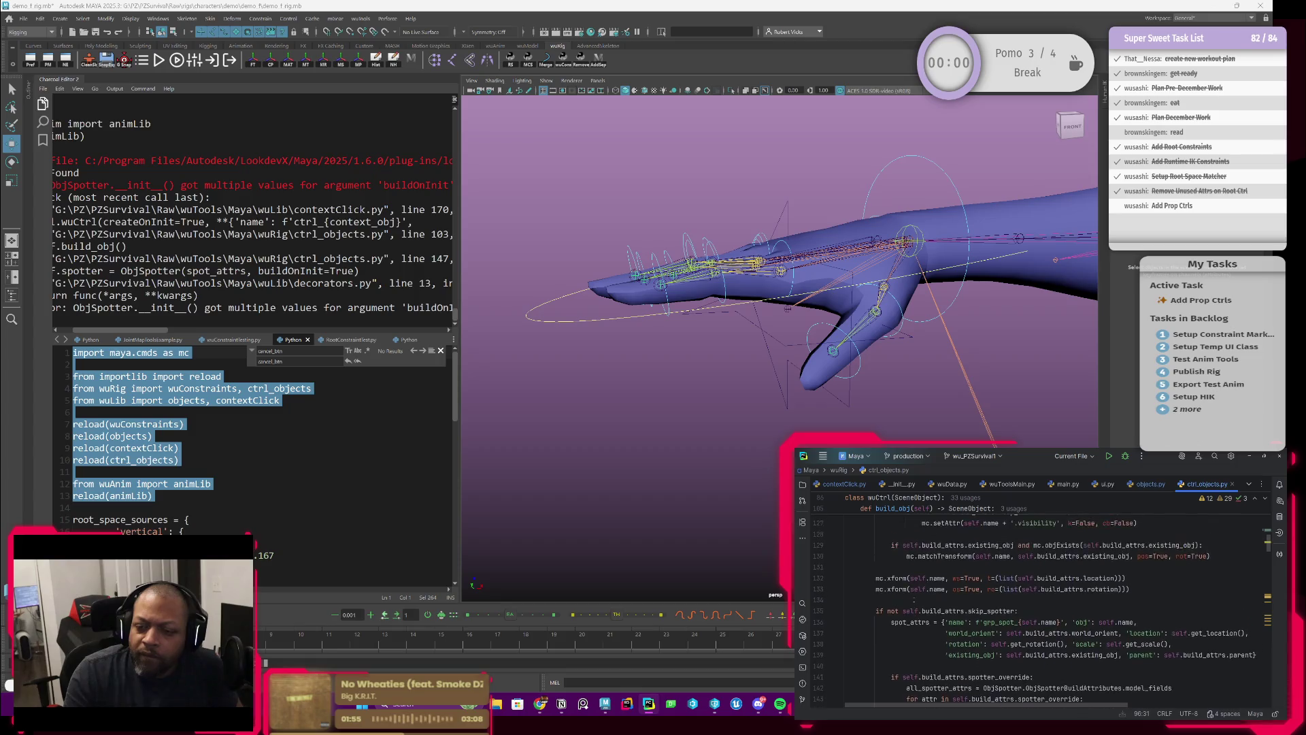
pyautogui.scroll(3, 913, 600)
pyautogui.scroll(3, 914, 599)
pyautogui.scroll(2, 914, 600)
pyautogui.scroll(2, 914, 600)
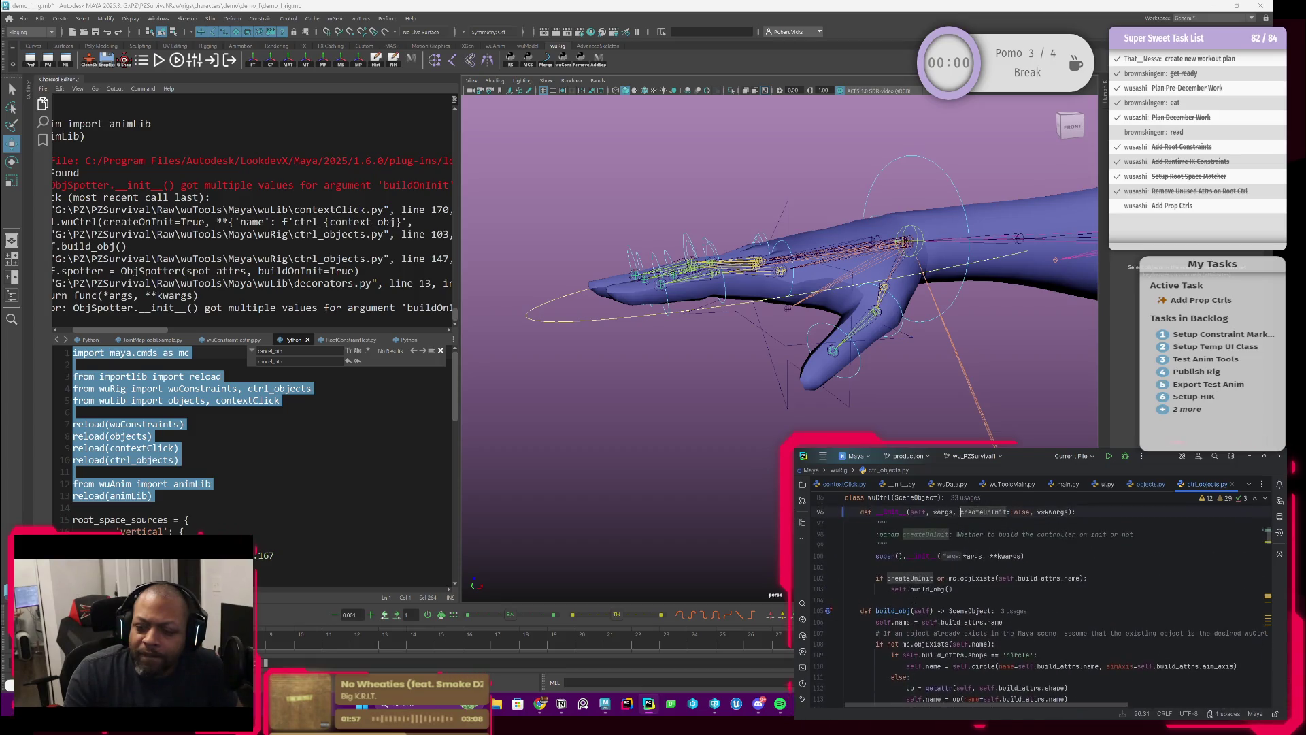
pyautogui.scroll(-1, 914, 600)
pyautogui.scroll(-1, 914, 600)
pyautogui.scroll(-1, 914, 600)
pyautogui.scroll(-1, 913, 599)
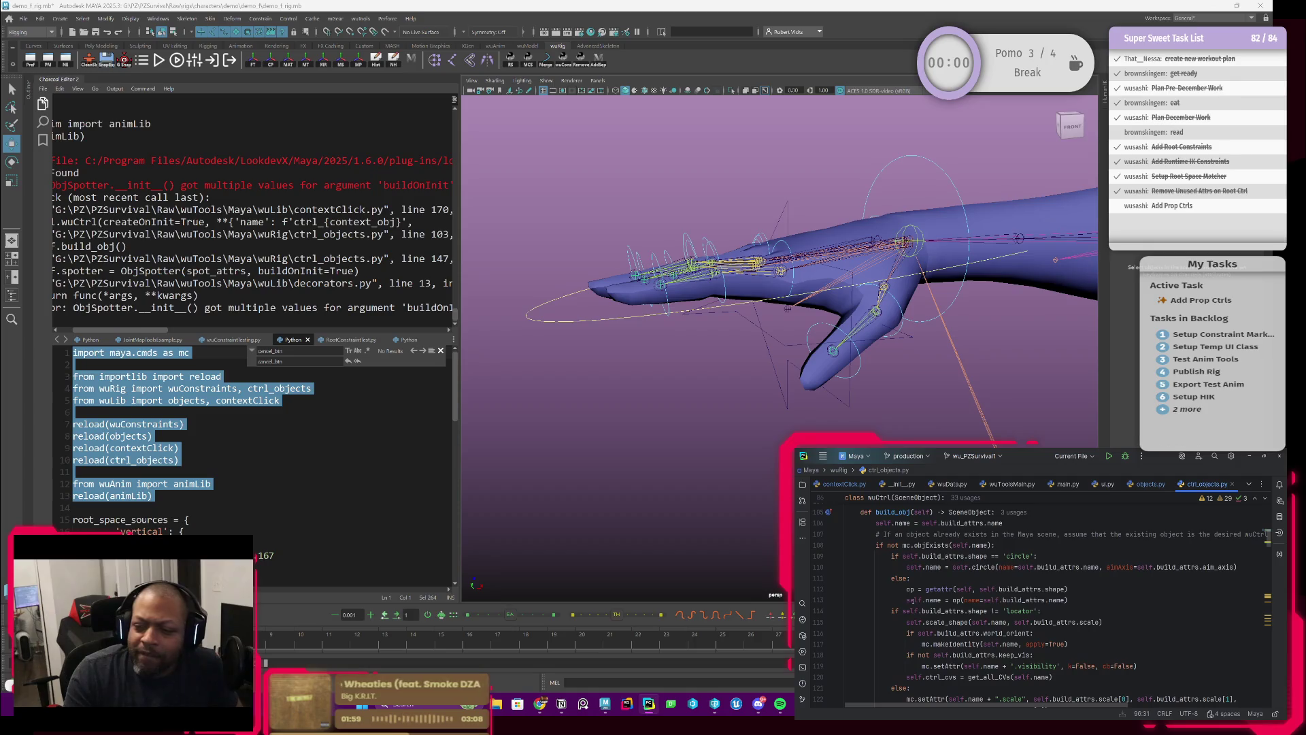
pyautogui.scroll(-1, 911, 599)
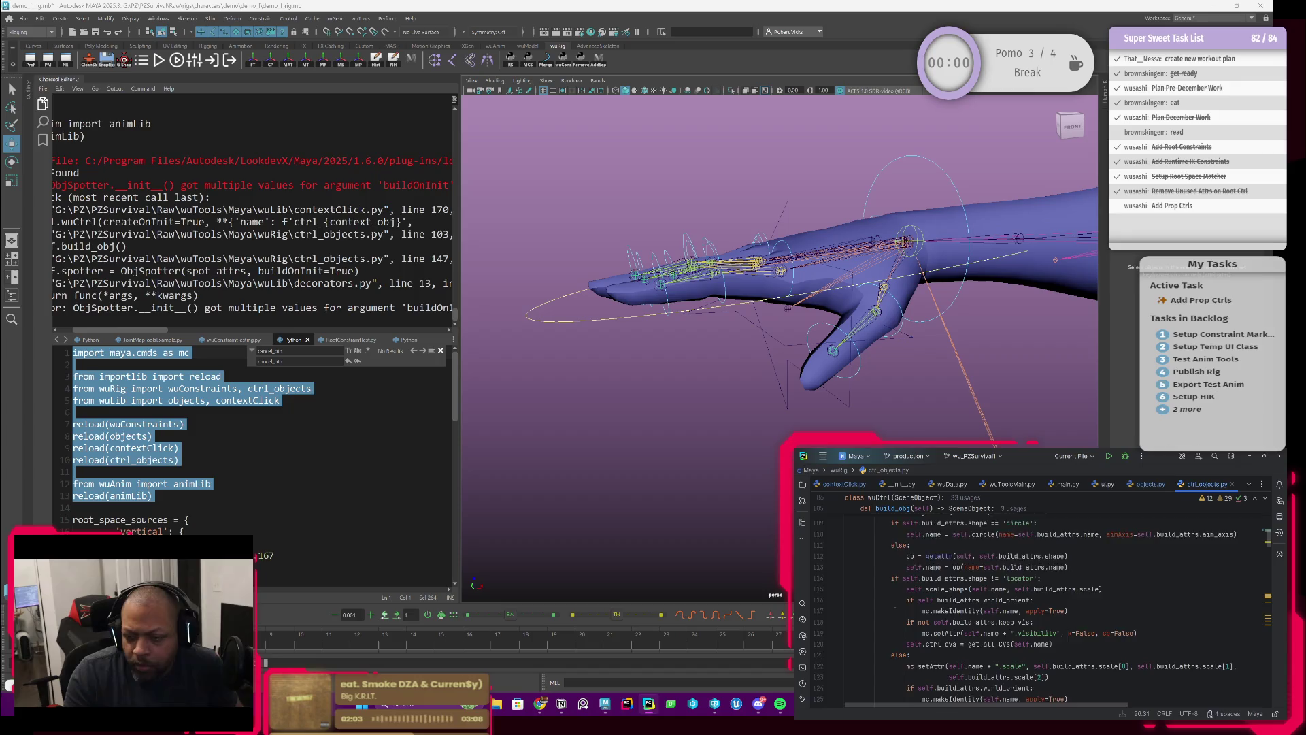
pyautogui.scroll(-2, 912, 600)
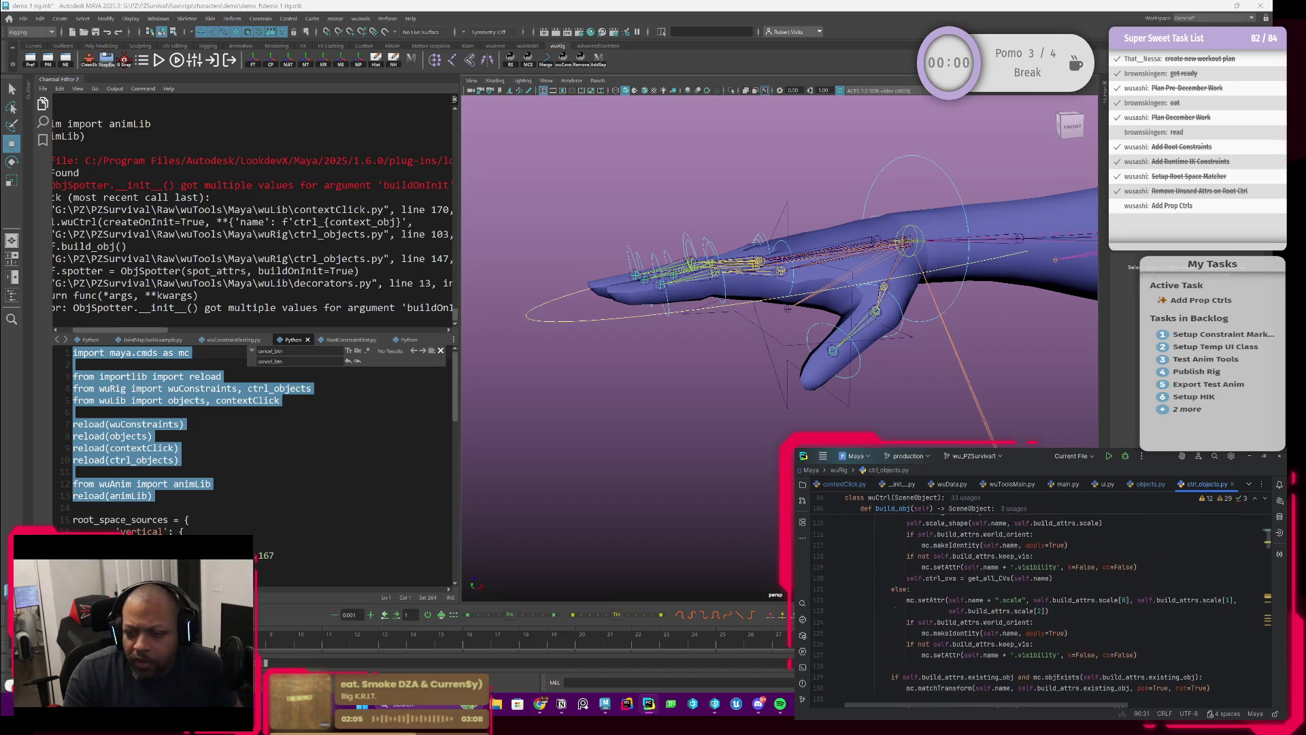
pyautogui.scroll(3, 912, 600)
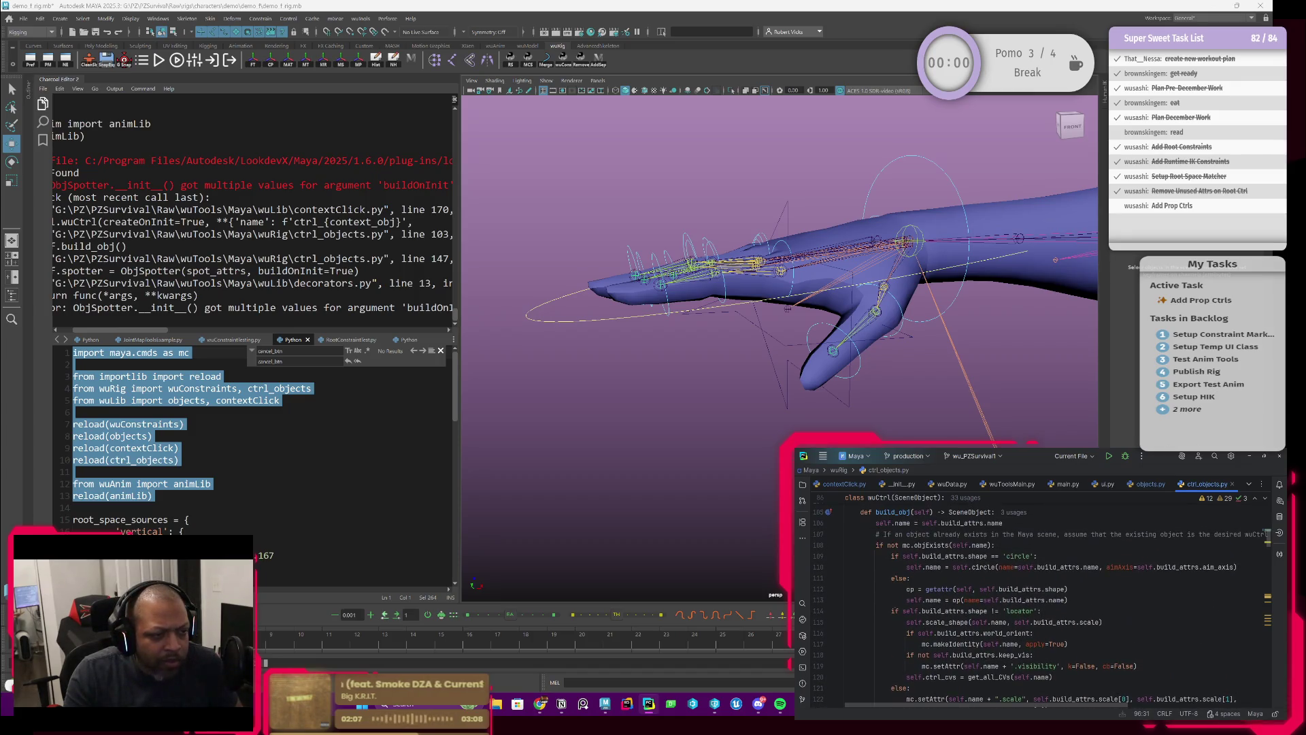
pyautogui.scroll(-5, 895, 609)
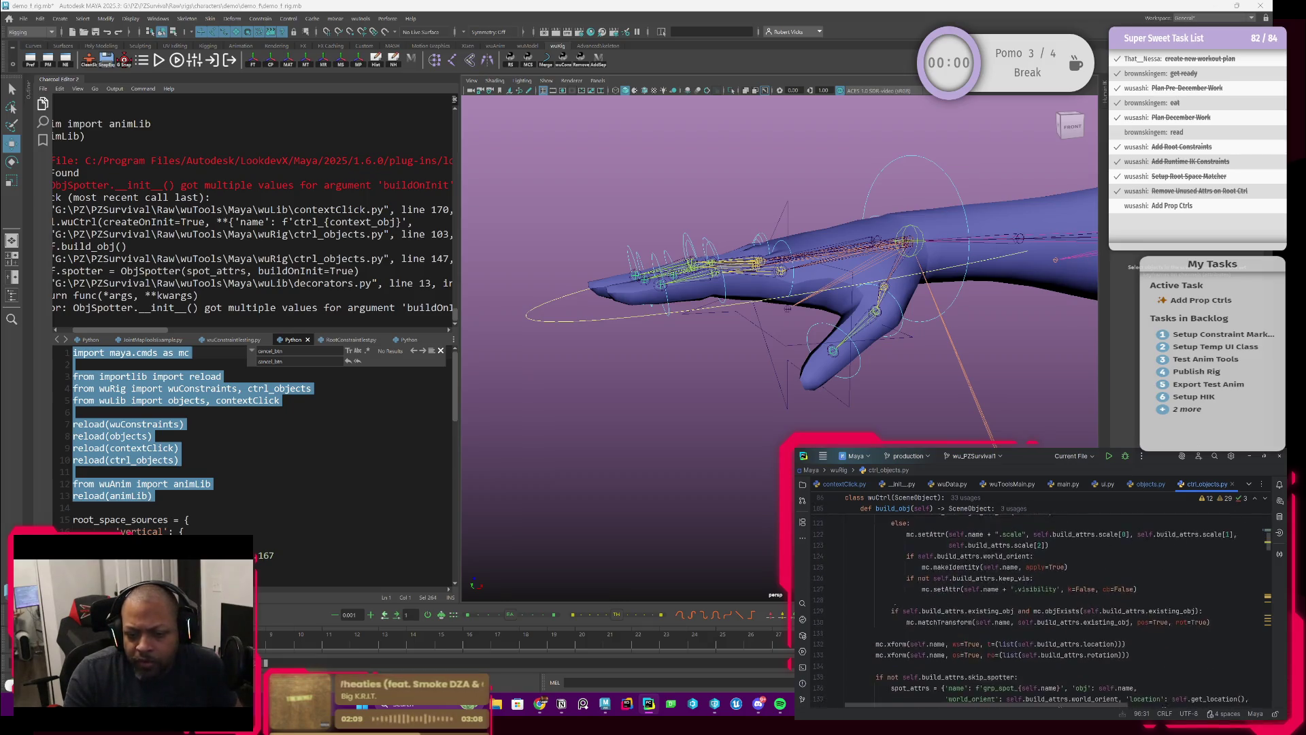
pyautogui.scroll(-2, 892, 607)
pyautogui.scroll(-2, 878, 604)
pyautogui.scroll(-1, 864, 601)
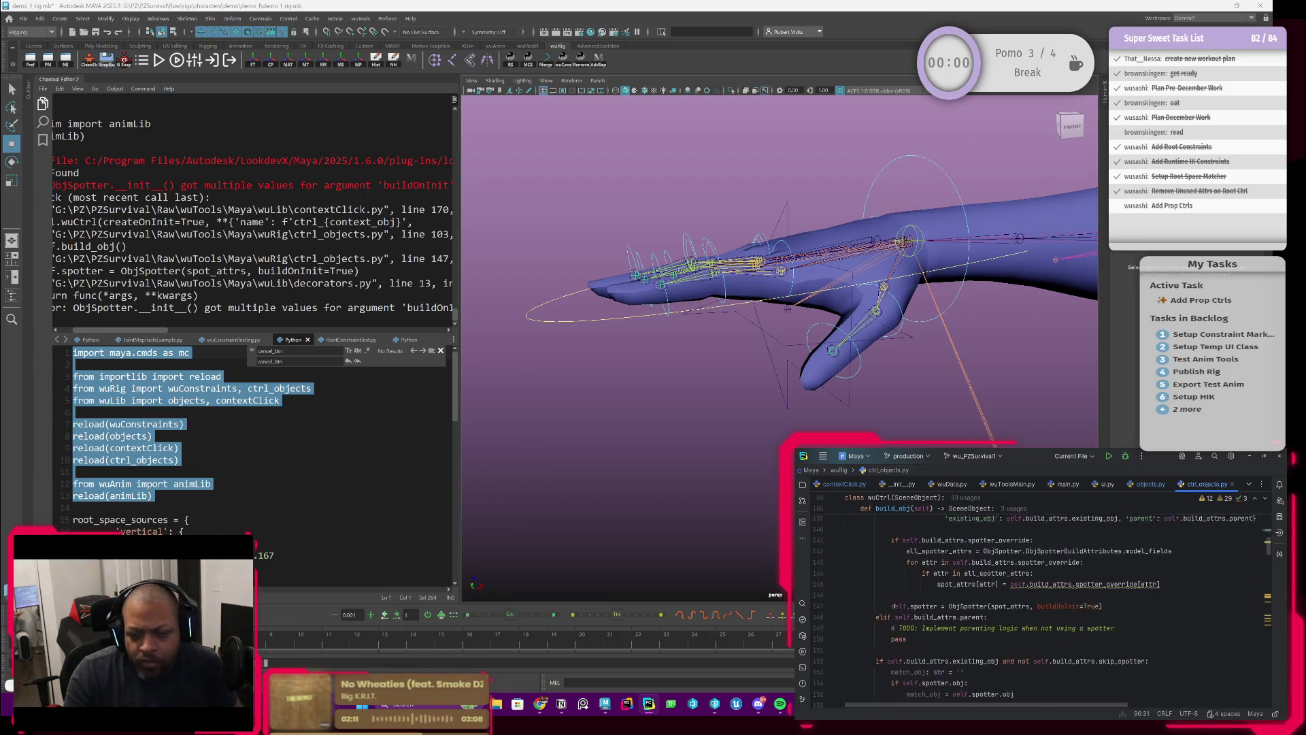
pyautogui.scroll(-1, 855, 598)
pyautogui.click(993, 593)
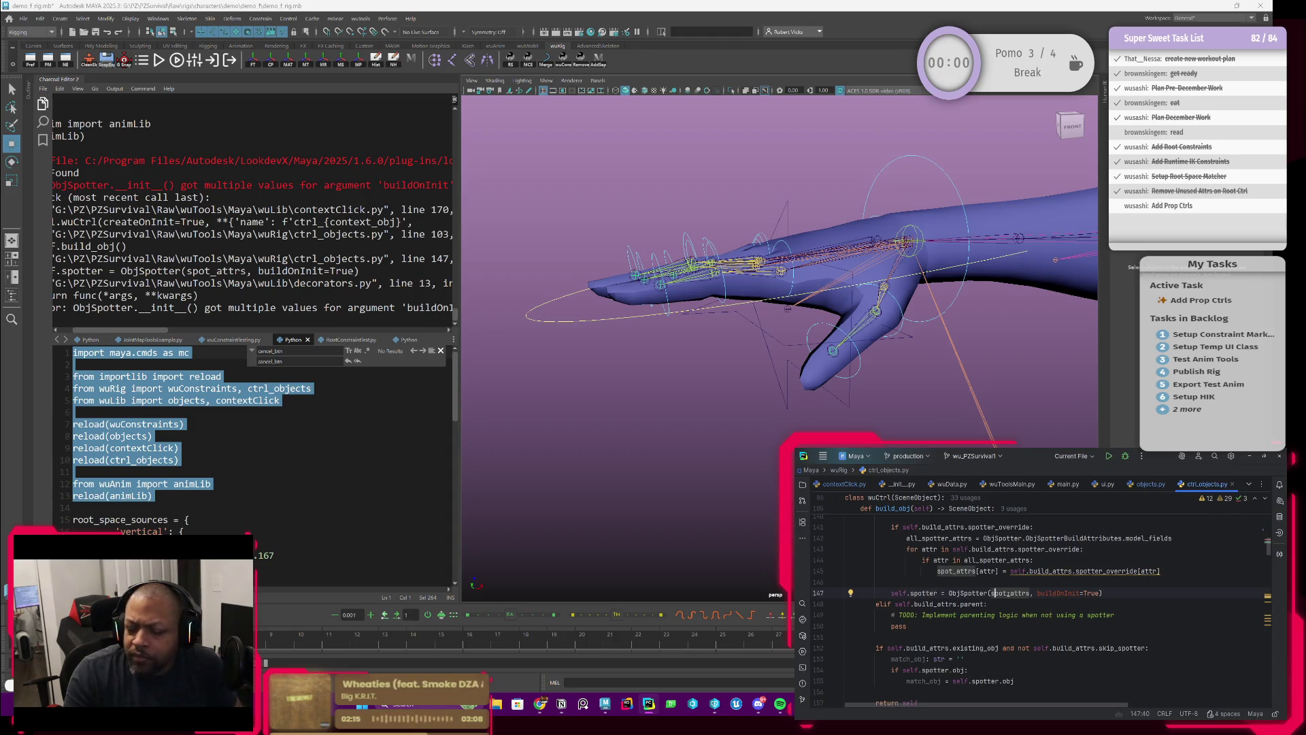
pyautogui.scroll(2, 1034, 606)
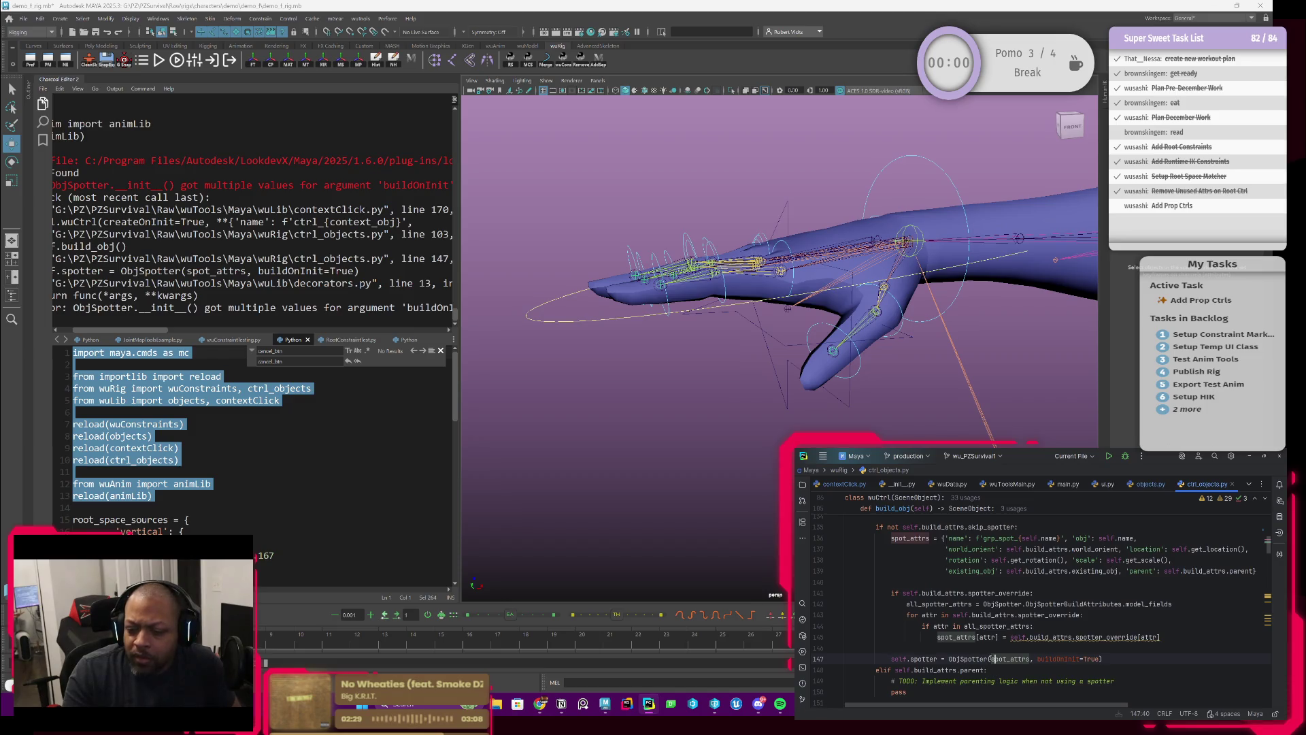
# Unpack spot_attrs with ** on line 147 and rerun the import and reload lines in Maya.
pyautogui.write('**')
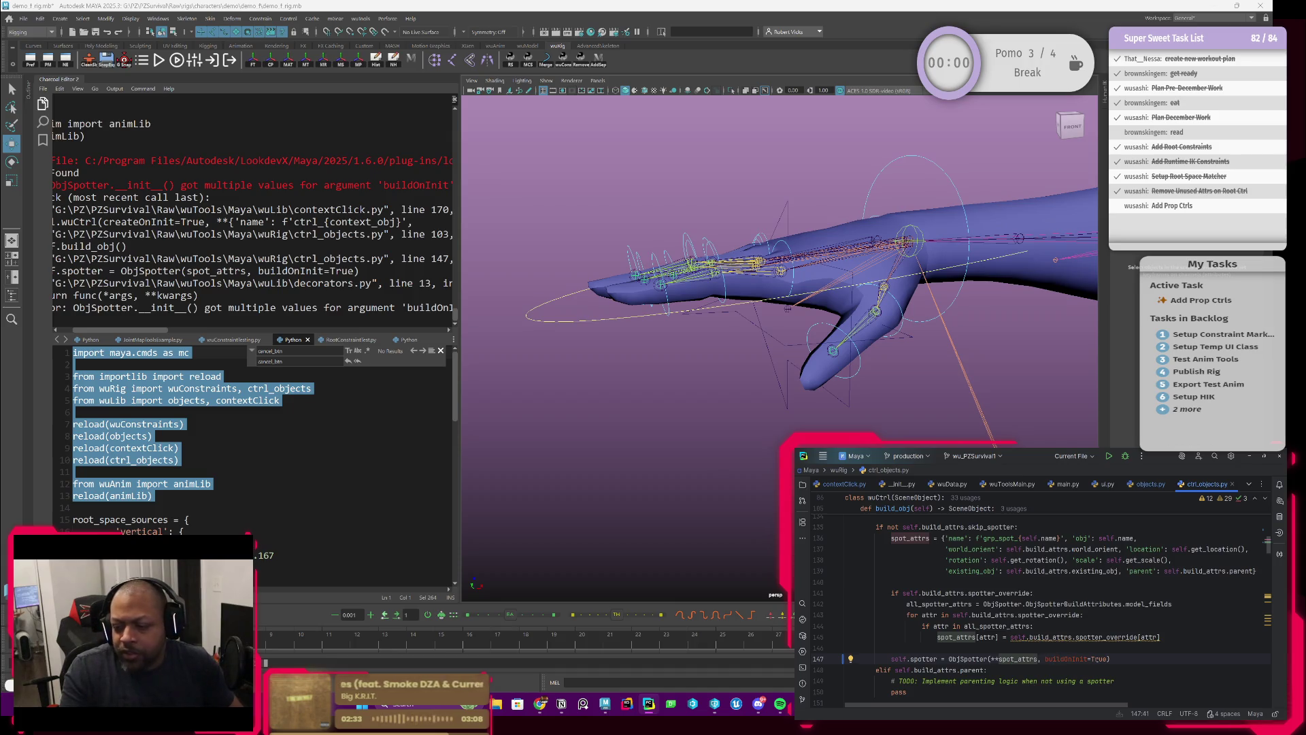
pyautogui.click(1046, 659)
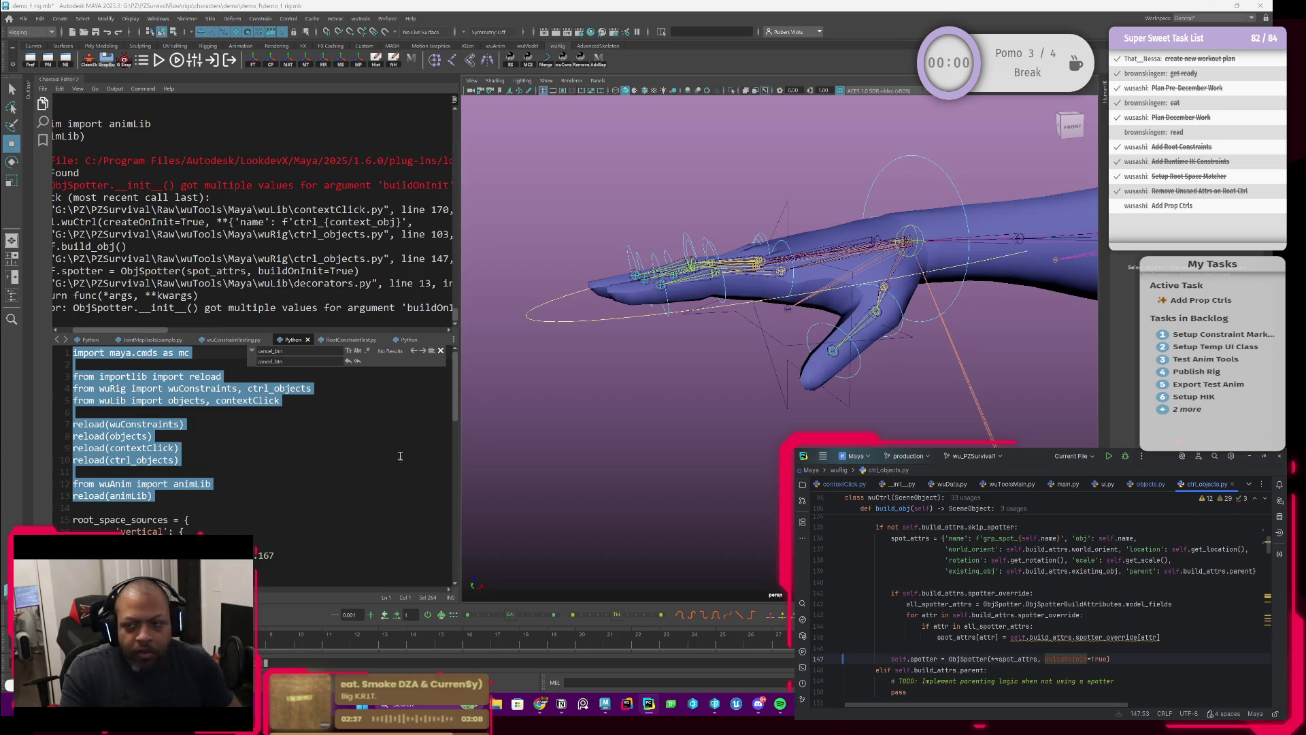
pyautogui.click(281, 464)
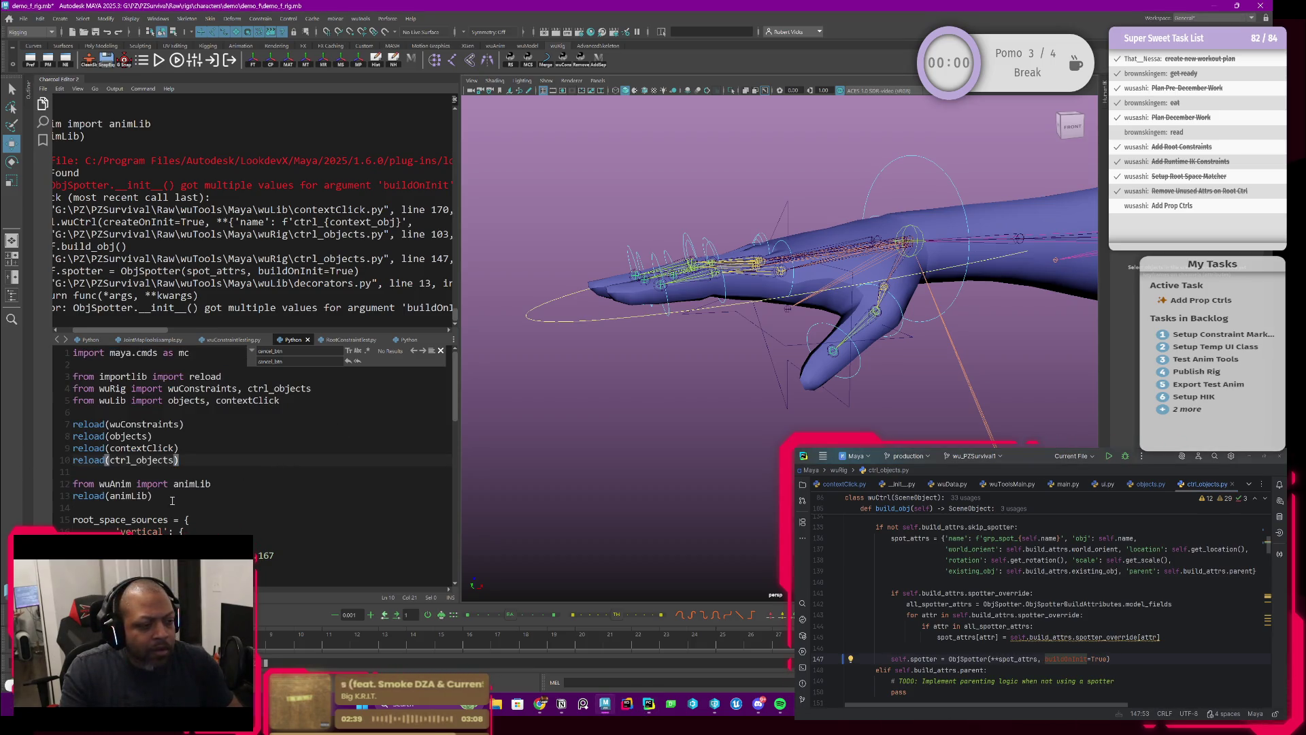
pyautogui.moveTo(172, 501); pyautogui.dragTo(71, 353)
pyautogui.hotkey('ctrl', 'Return')
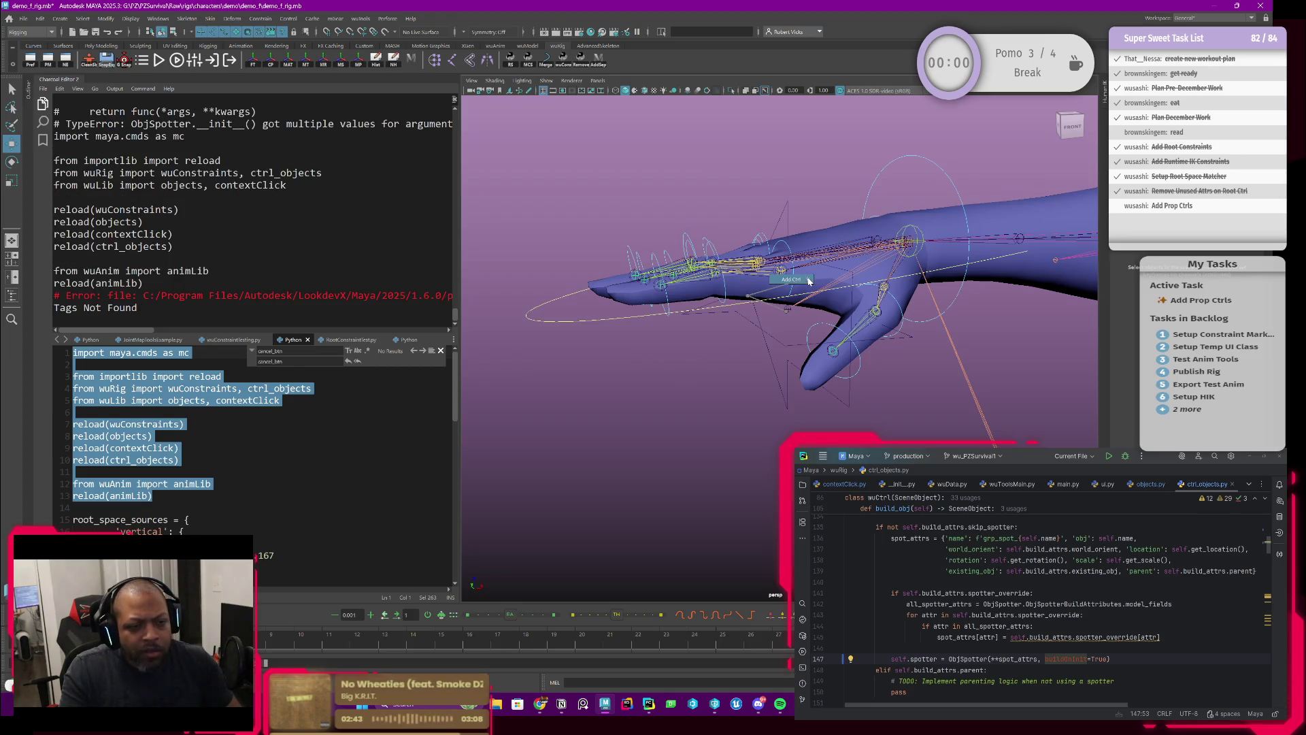
# Create the ctrl_prop_hand_r prop control on the right hand and select it.
pyautogui.rightClick(811, 277)
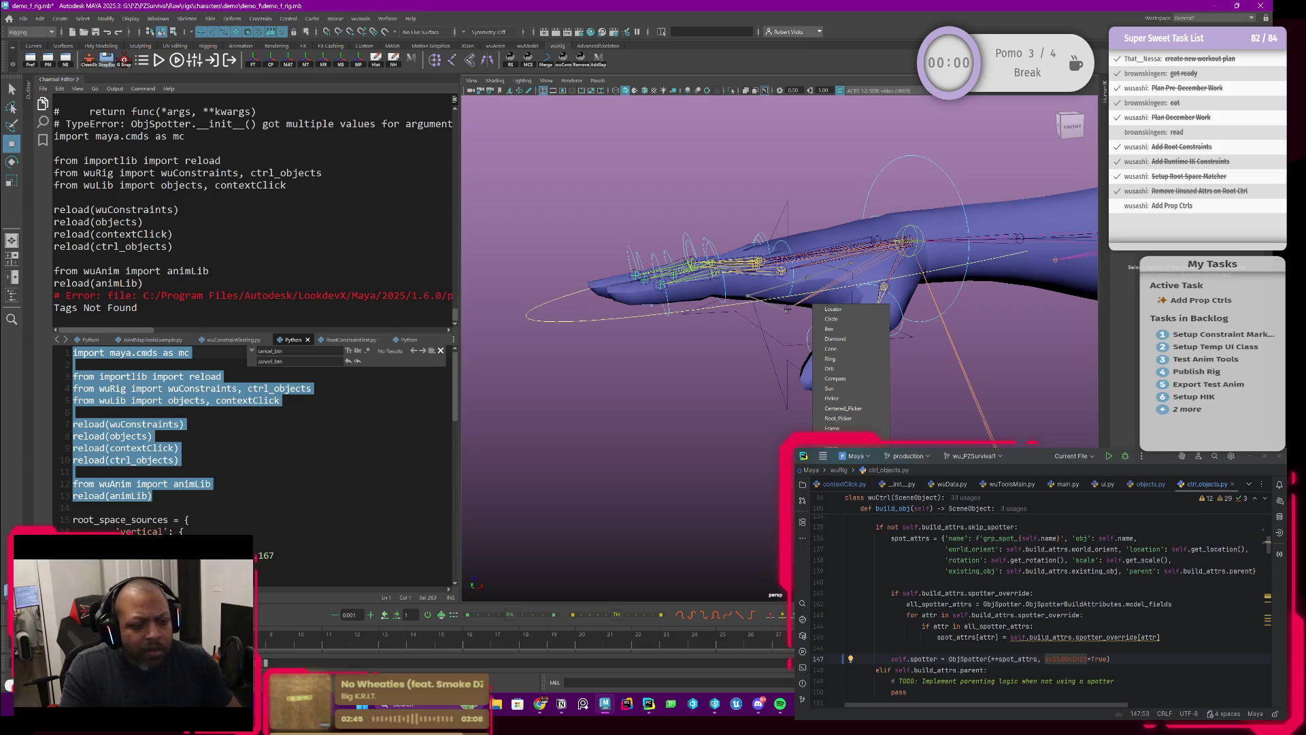
pyautogui.click(829, 329)
pyautogui.moveTo(829, 329)
pyautogui.keyDown('alt'); pyautogui.mouseDown()
pyautogui.moveTo(870, 385)
pyautogui.moveTo(887, 385)
pyautogui.mouseUp(); pyautogui.keyUp('alt')
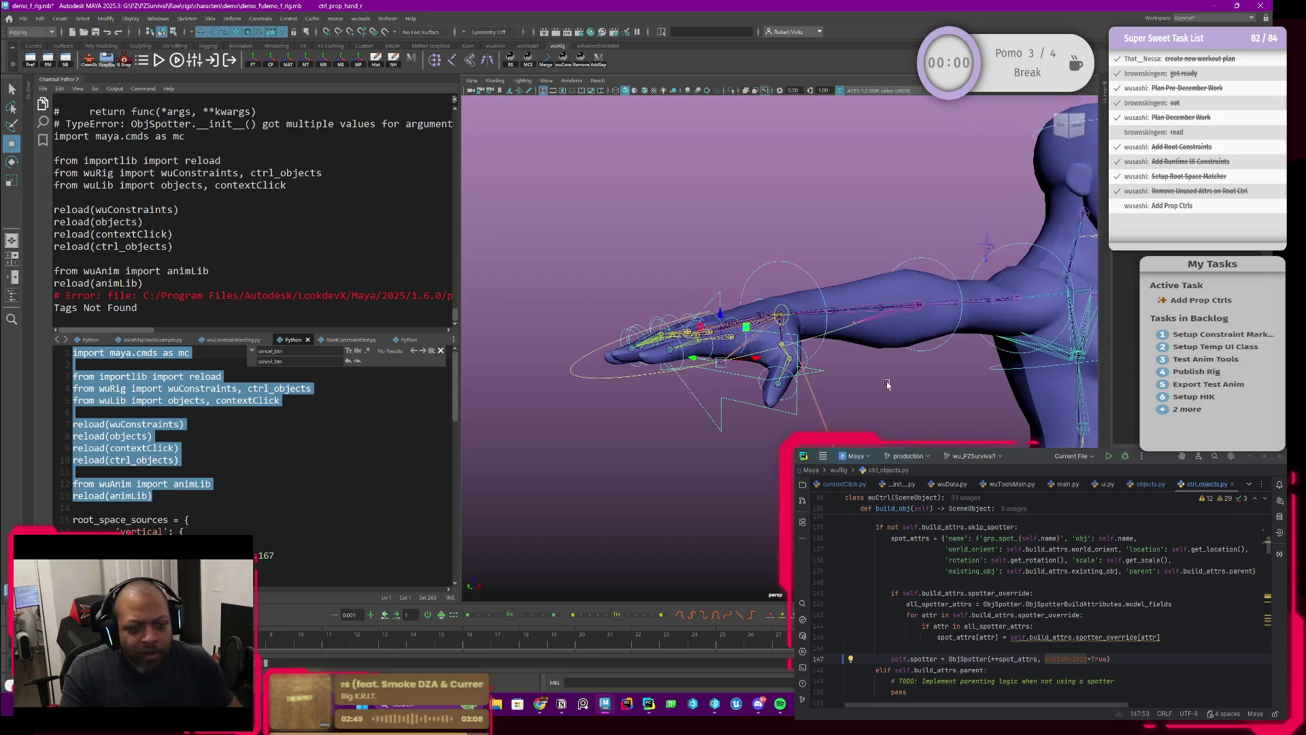
pyautogui.moveTo(728, 425)
pyautogui.mouseDown()
pyautogui.moveTo(679, 417)
pyautogui.moveTo(719, 427)
pyautogui.moveTo(771, 413)
pyautogui.moveTo(732, 409)
pyautogui.mouseUp()
pyautogui.scroll(5, 795, 397)
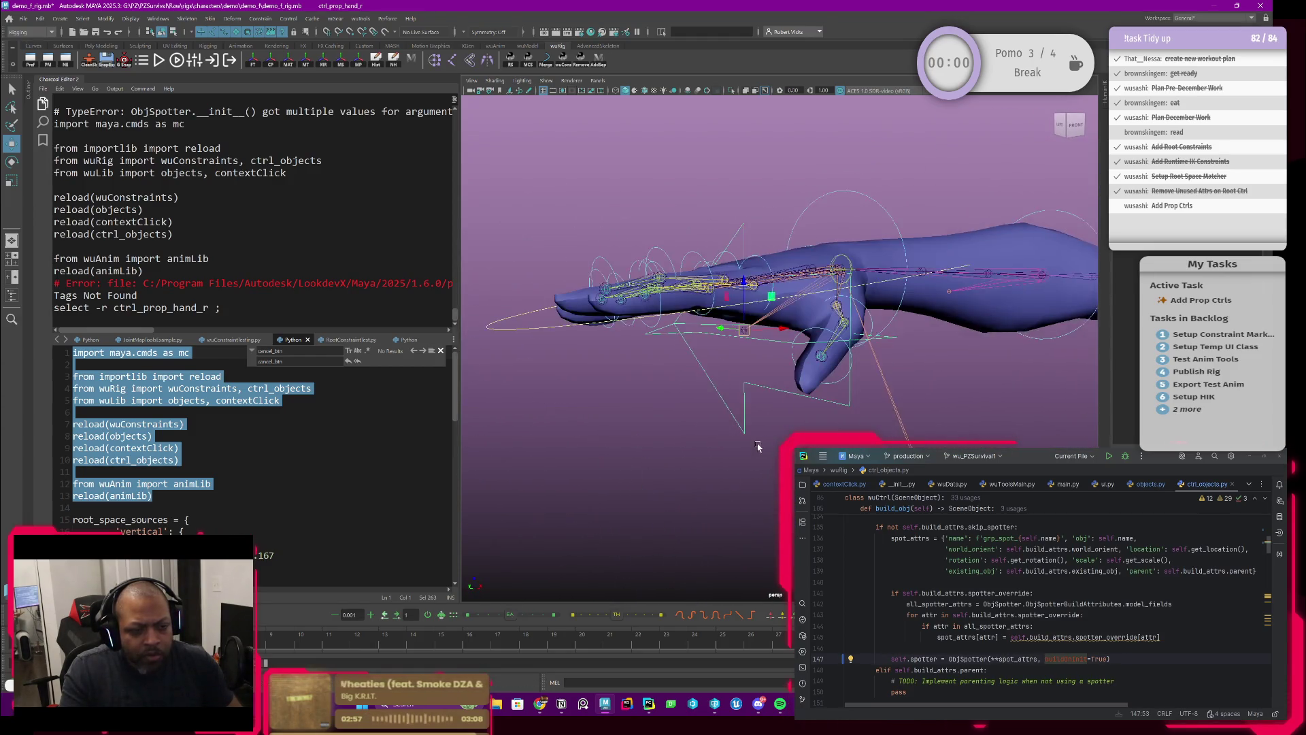
# Select ctrl_prop_hand_r and isolate it in the viewport.
pyautogui.click(729, 407)
pyautogui.click(728, 406)
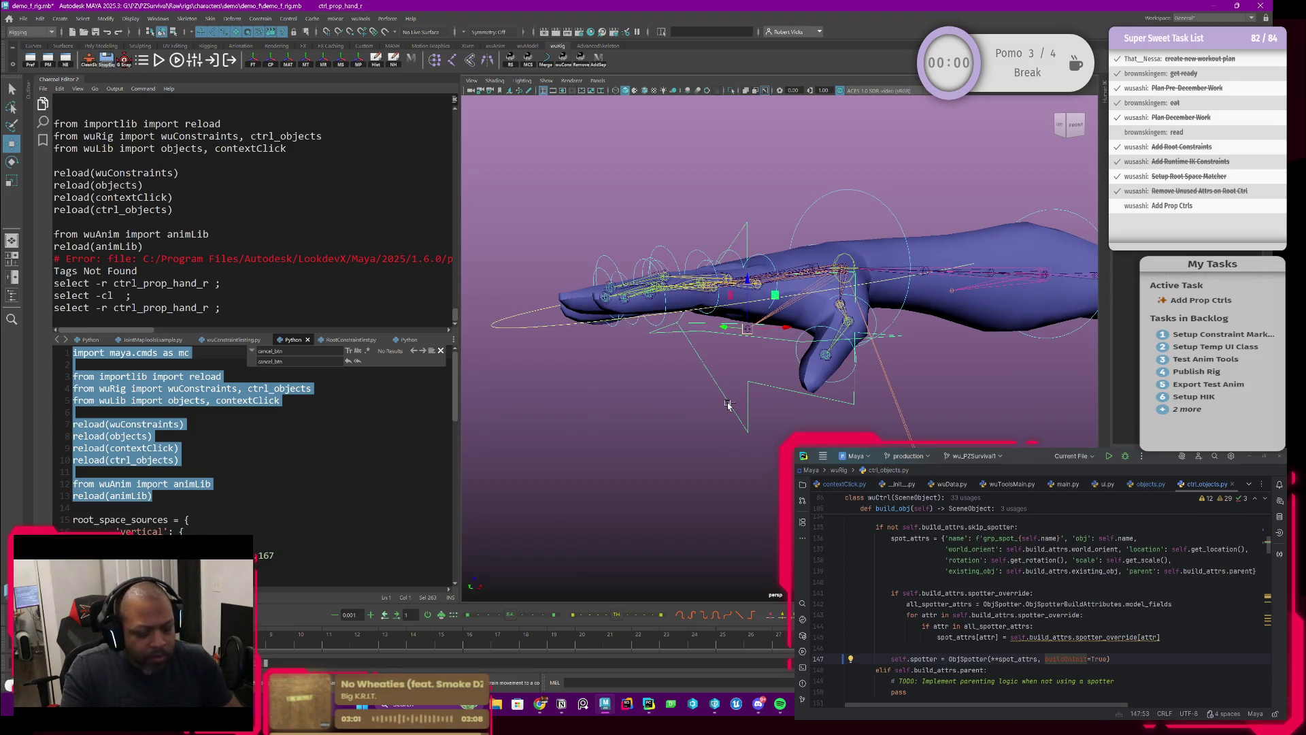
pyautogui.hotkey('ctrl', 'z')
pyautogui.click(746, 378)
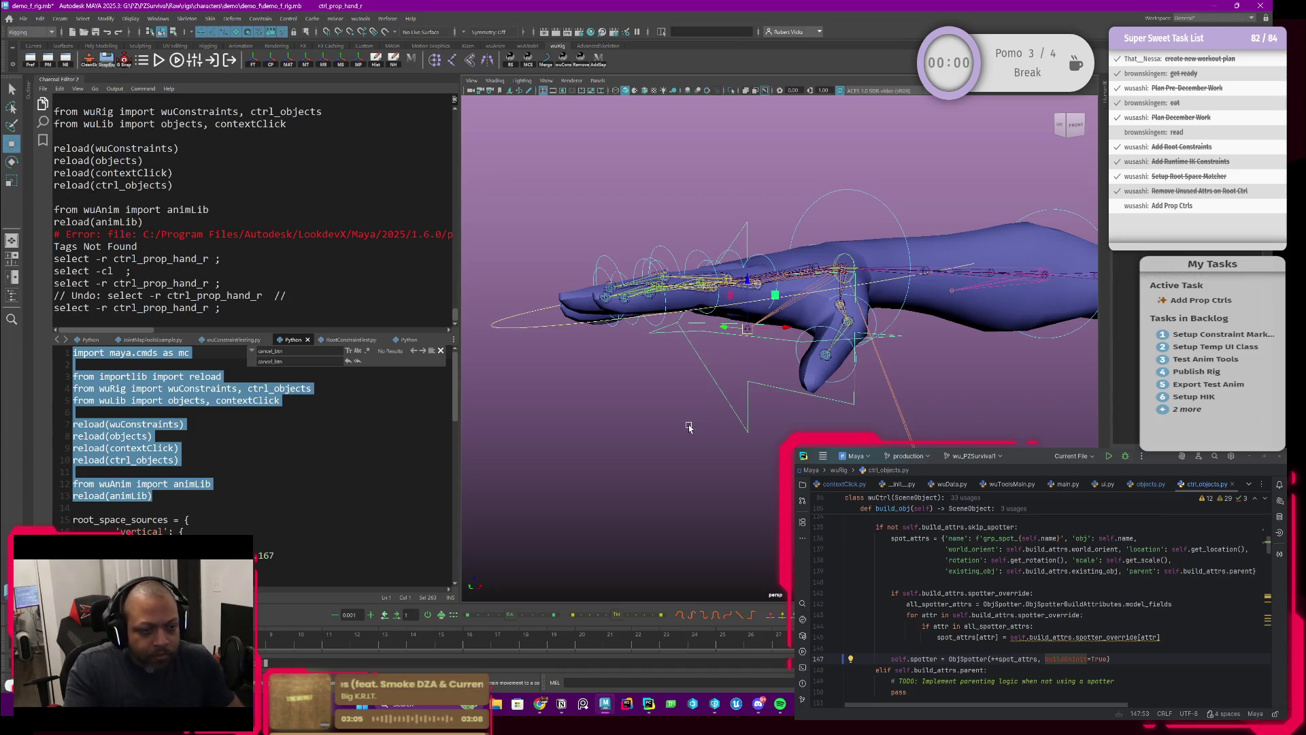
pyautogui.hotkey('ctrl', '1')
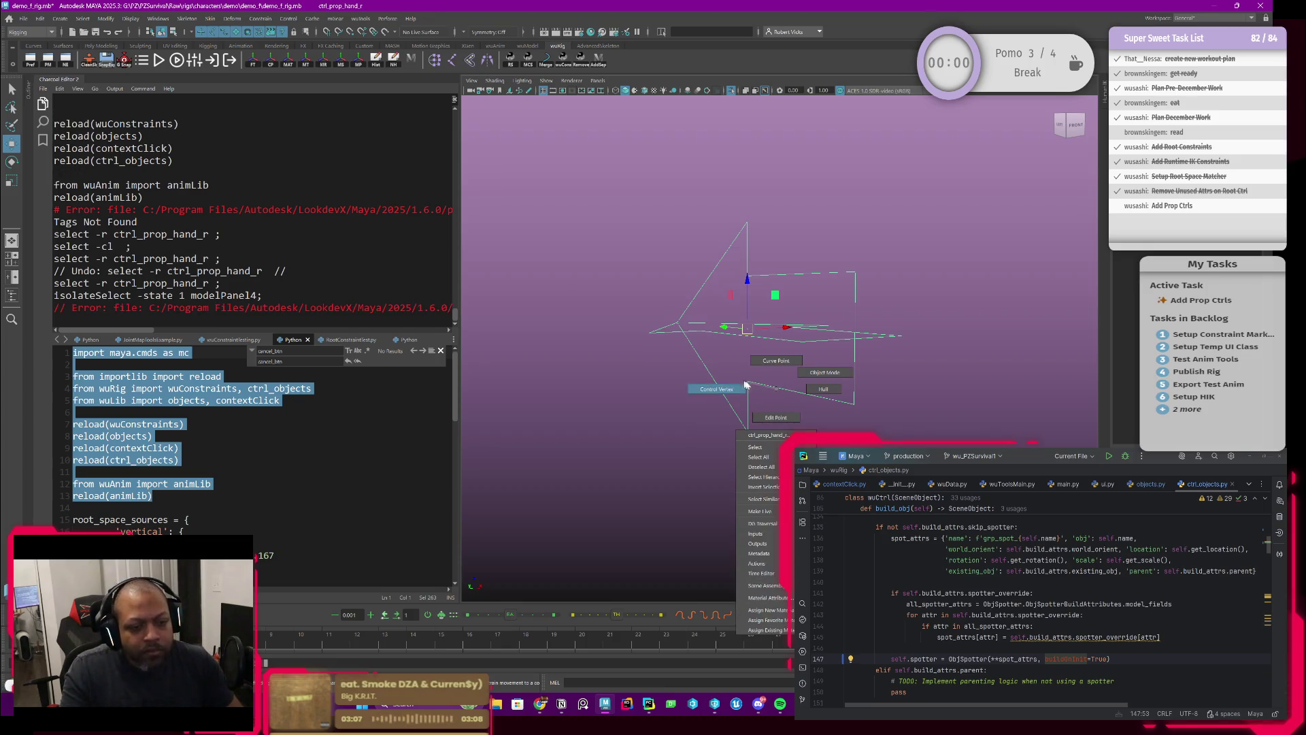
# Select all the control's CVs, restore the full arm rig view, and rotate them -90 degrees on Z.
pyautogui.moveTo(745, 381); pyautogui.dragTo(722, 344, button='right')
pyautogui.moveTo(625, 238); pyautogui.dragTo(871, 415)
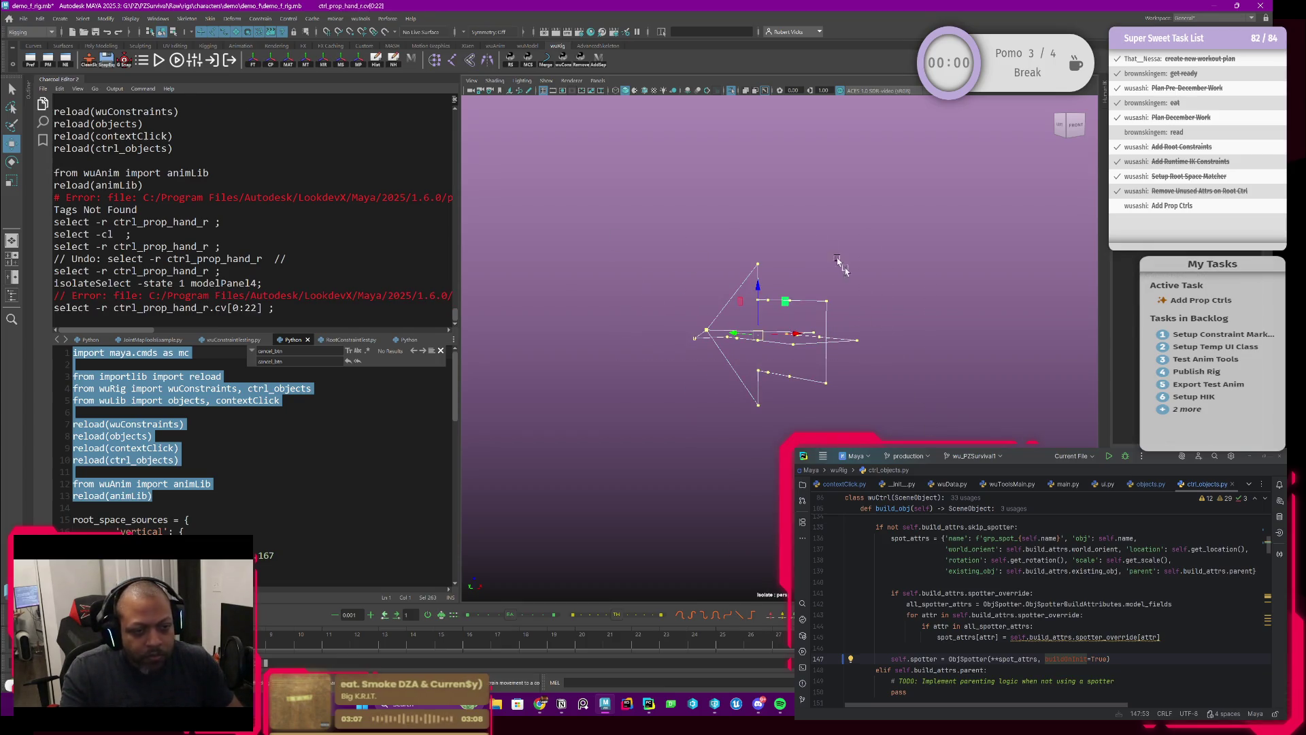
pyautogui.click(733, 92)
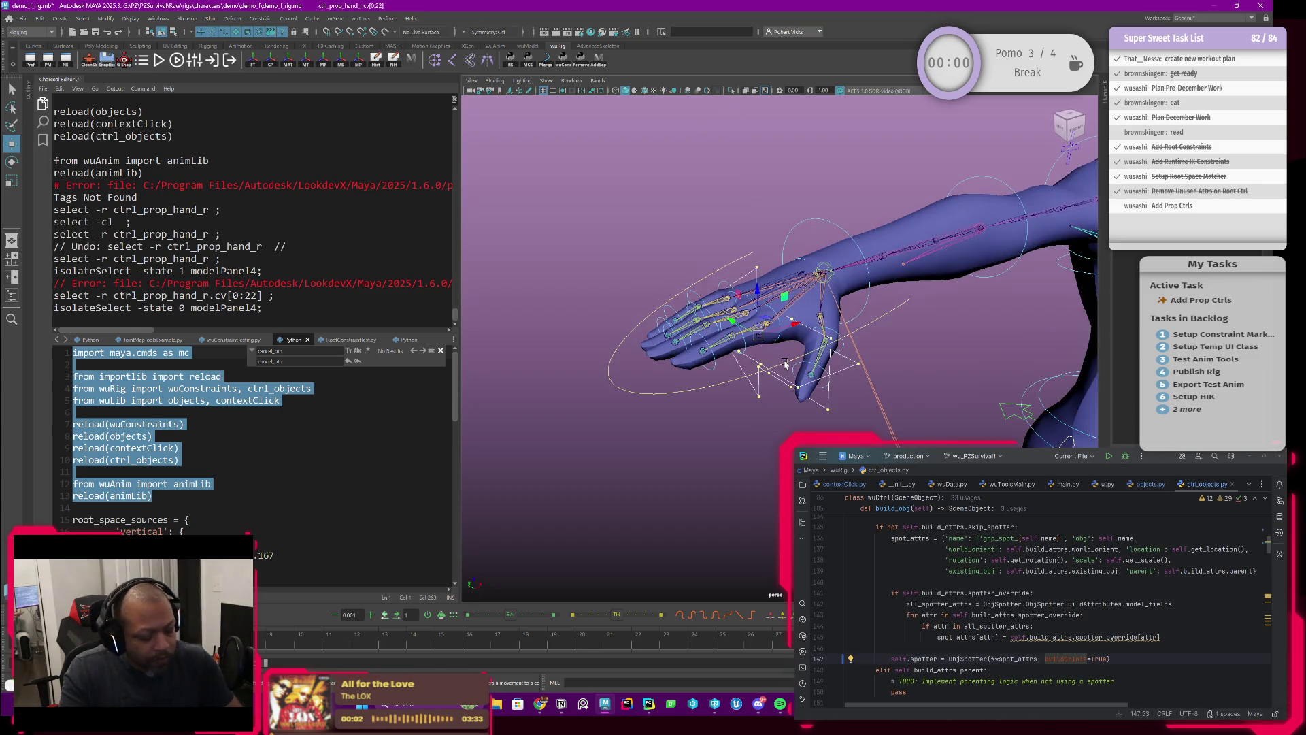
pyautogui.press('e')
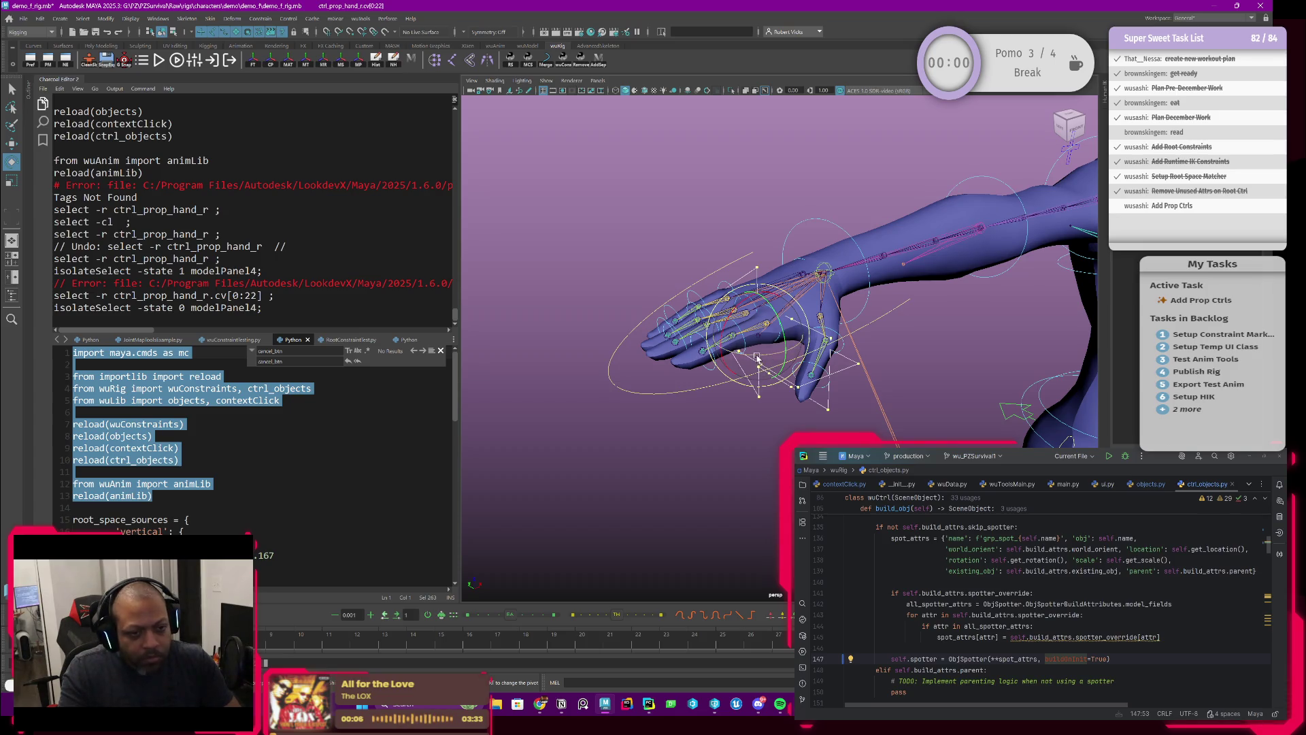
pyautogui.moveTo(758, 359)
pyautogui.mouseDown()
pyautogui.moveTo(788, 397)
pyautogui.moveTo(763, 383)
pyautogui.moveTo(906, 359)
pyautogui.mouseUp()
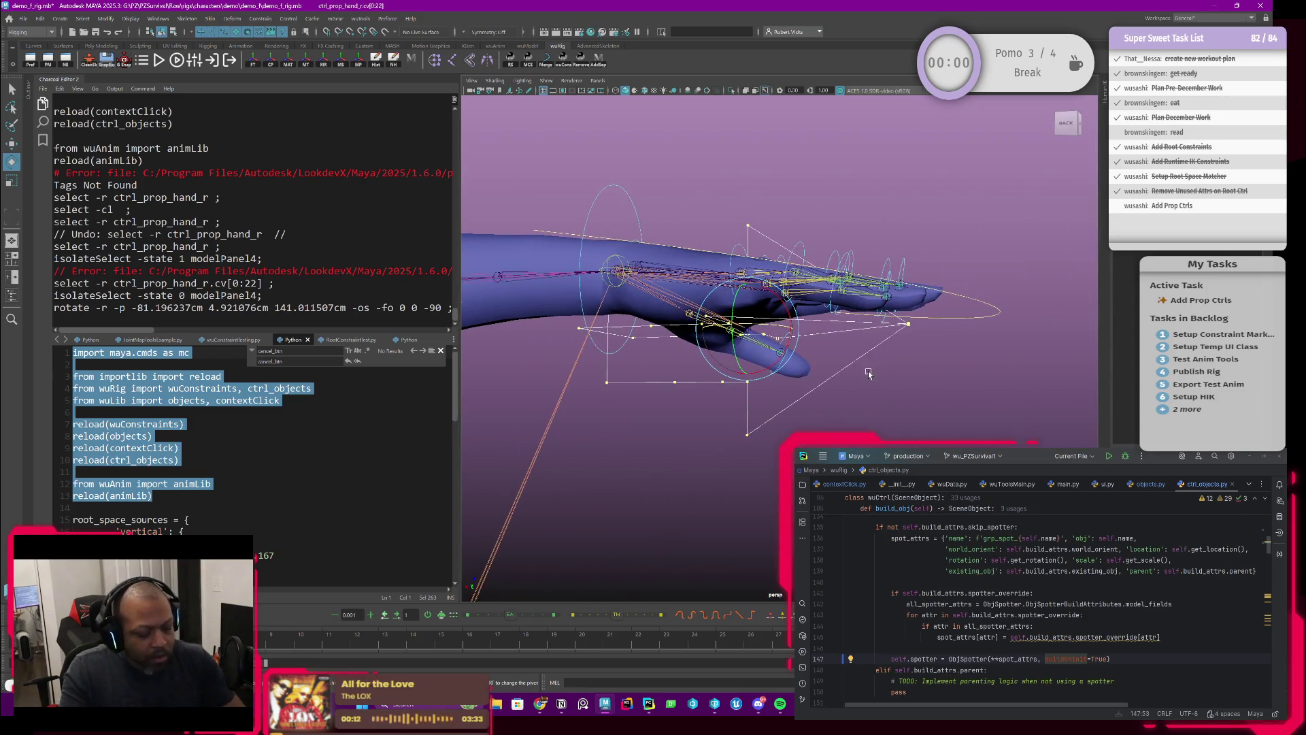
# Try scaling the ctrl_prop_hand_r CVs, then undo the trial scale changes.
pyautogui.press('r')
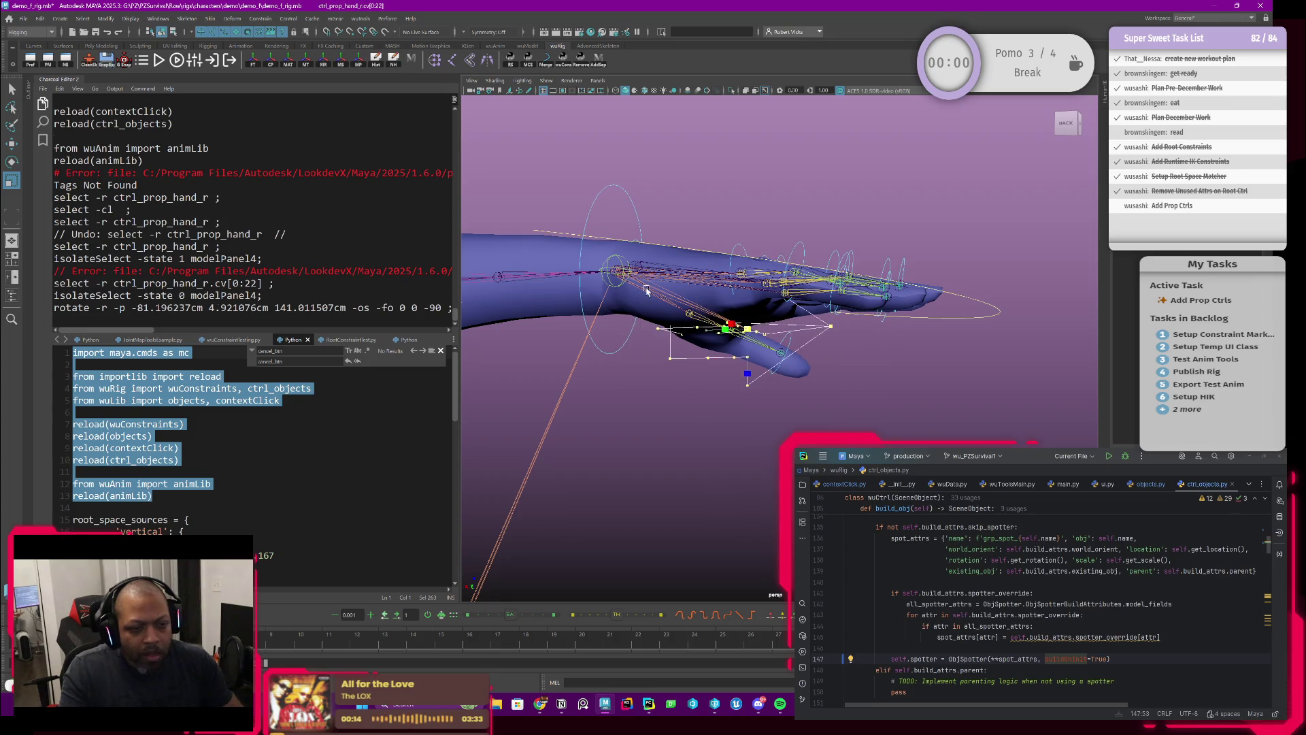
pyautogui.scroll(5, 761, 348)
pyautogui.moveTo(747, 327)
pyautogui.mouseDown()
pyautogui.moveTo(722, 333)
pyautogui.moveTo(795, 350)
pyautogui.moveTo(785, 332)
pyautogui.moveTo(752, 325)
pyautogui.moveTo(805, 366)
pyautogui.mouseUp()
pyautogui.scroll(-5, 761, 348)
pyautogui.scroll(-5, 810, 334)
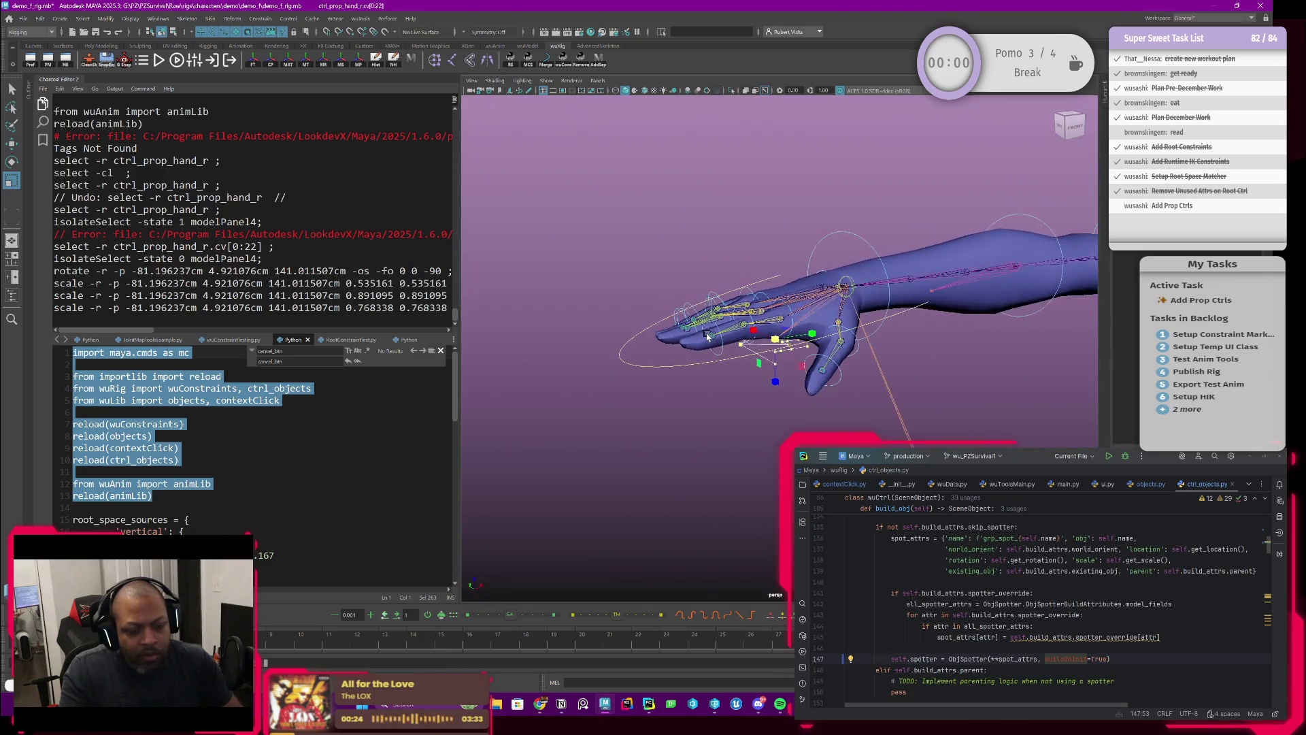
pyautogui.hotkey('ctrl', 'z')
pyautogui.hotkey('ctrl', 'z')
pyautogui.hotkey('ctrl', 'z')
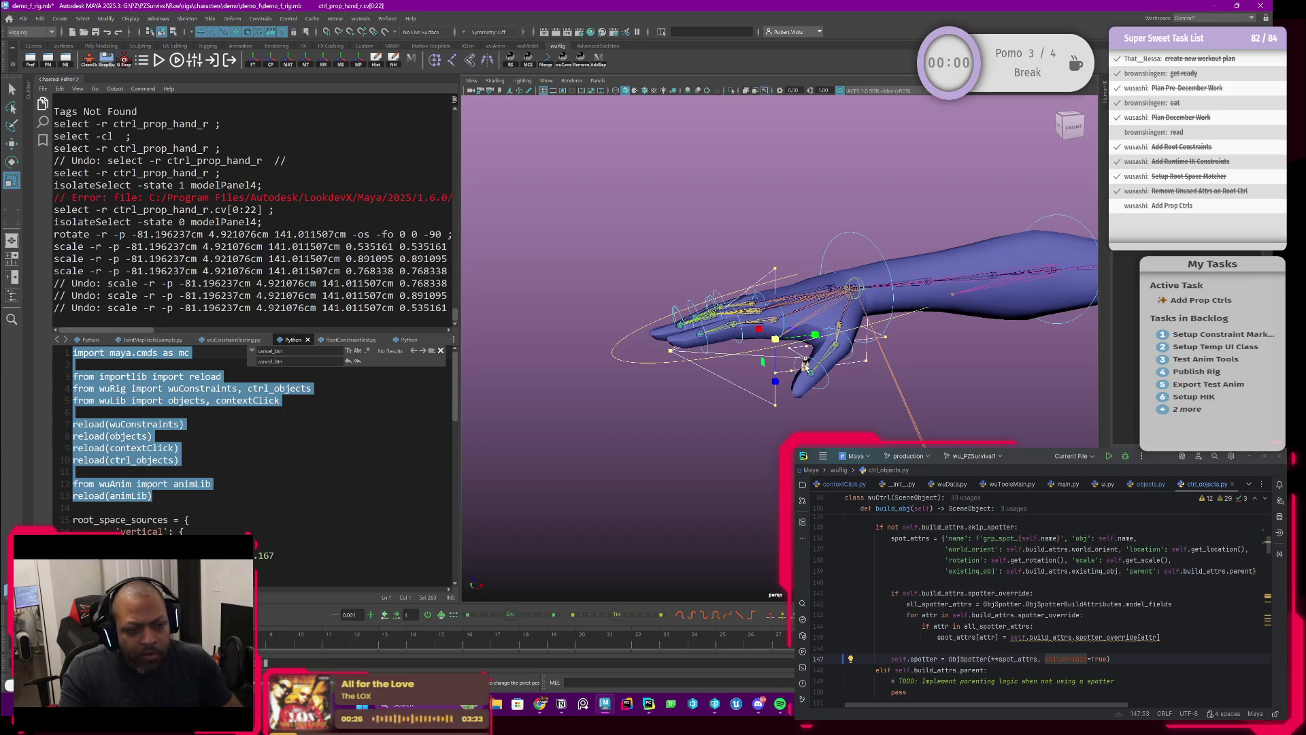
pyautogui.hotkey('ctrl', 'z')
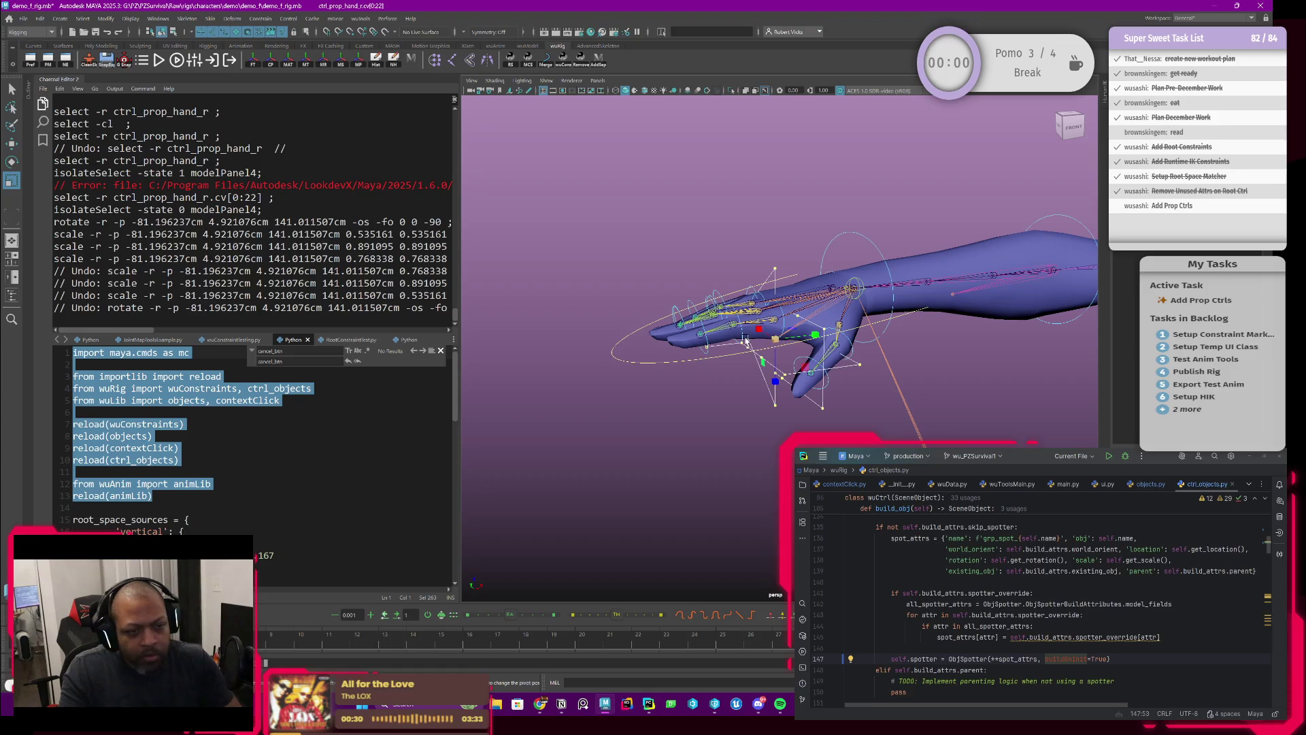
# Re-rotate the prop control CVs and scale them down to about 0.48 (0.476714).
pyautogui.press('e')
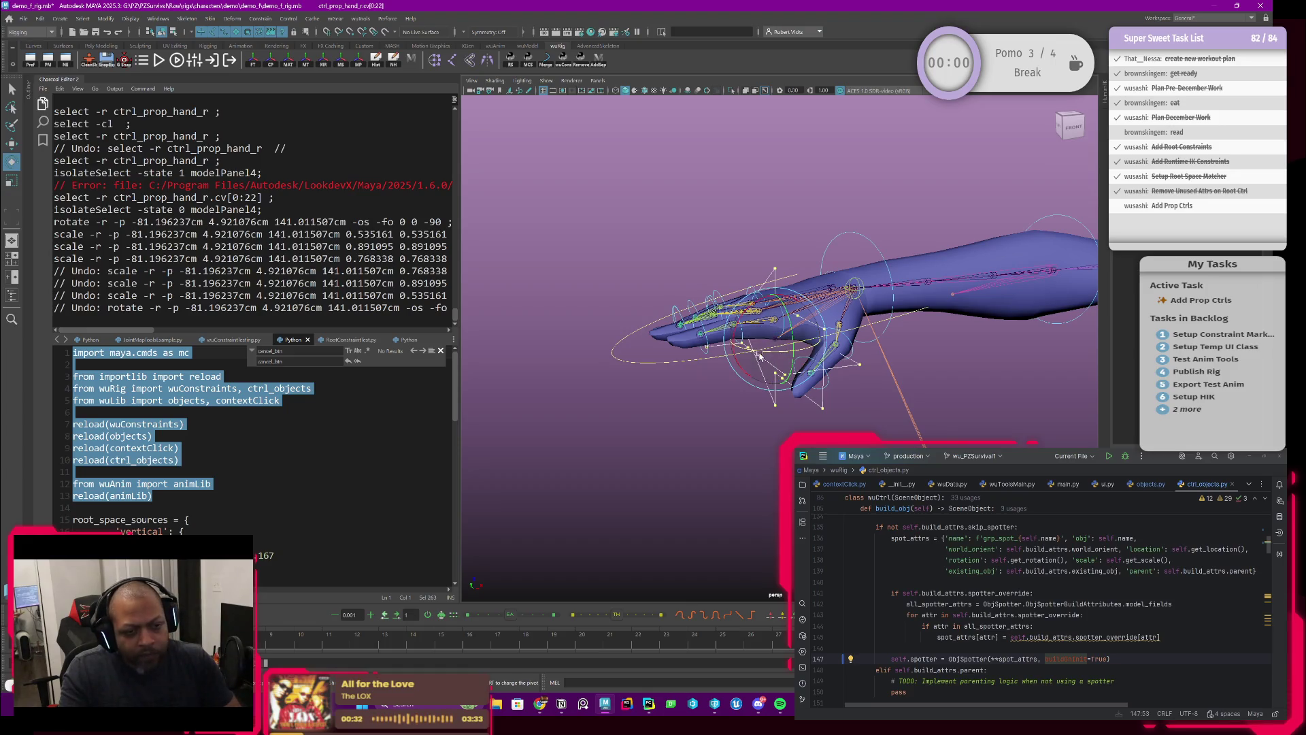
pyautogui.moveTo(769, 352)
pyautogui.mouseDown()
pyautogui.moveTo(841, 352)
pyautogui.moveTo(842, 413)
pyautogui.moveTo(829, 417)
pyautogui.mouseUp()
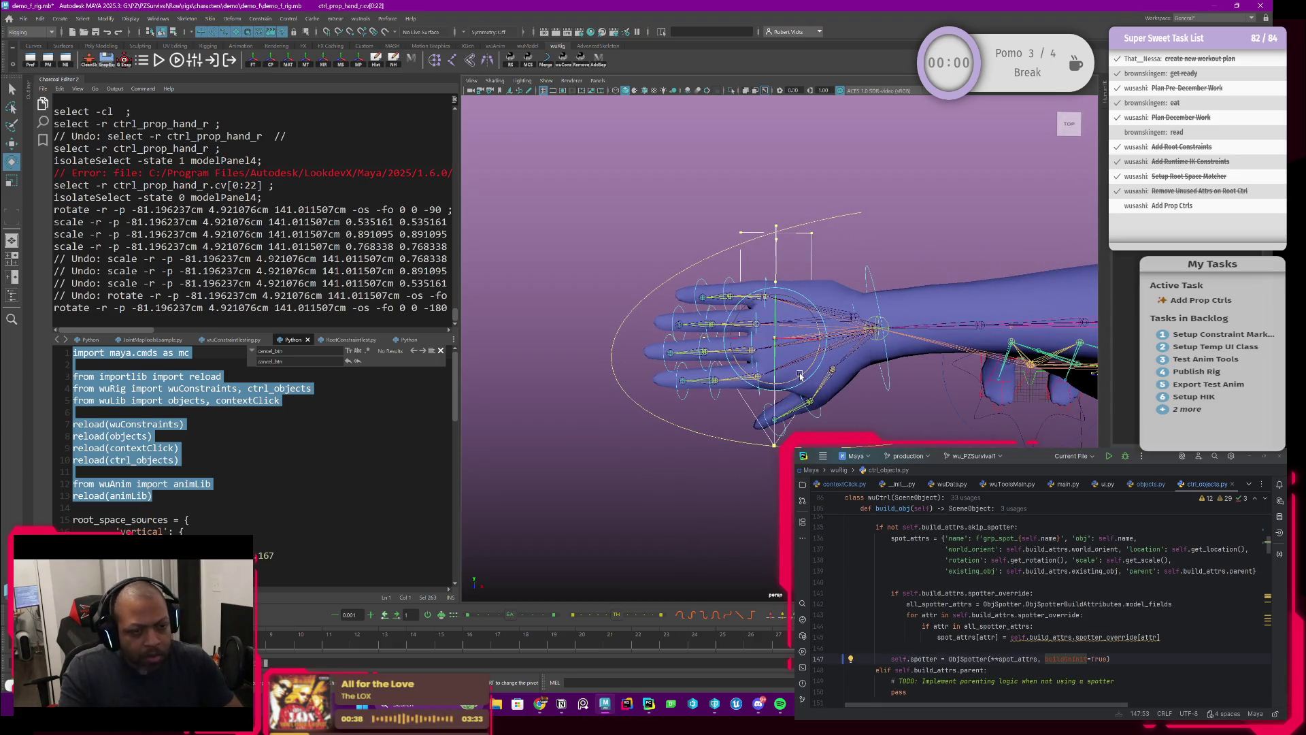
pyautogui.moveTo(801, 374)
pyautogui.mouseDown()
pyautogui.moveTo(914, 385)
pyautogui.moveTo(980, 370)
pyautogui.mouseUp()
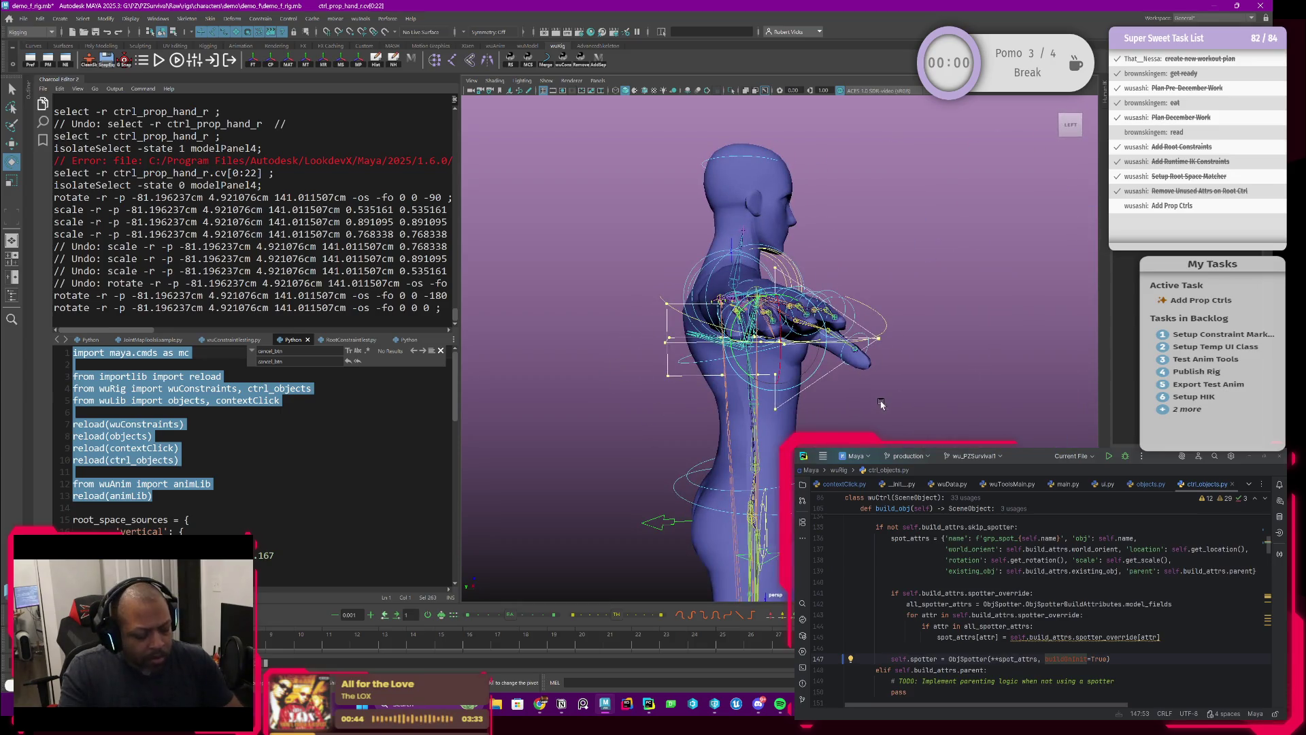
pyautogui.press('r')
pyautogui.moveTo(829, 379)
pyautogui.keyDown('alt'); pyautogui.mouseDown()
pyautogui.moveTo(789, 373)
pyautogui.moveTo(754, 327)
pyautogui.mouseUp(); pyautogui.keyUp('alt')
pyautogui.moveTo(698, 289)
pyautogui.keyDown('alt'); pyautogui.mouseDown()
pyautogui.moveTo(782, 399)
pyautogui.moveTo(947, 372)
pyautogui.moveTo(791, 368)
pyautogui.mouseUp(); pyautogui.keyUp('alt')
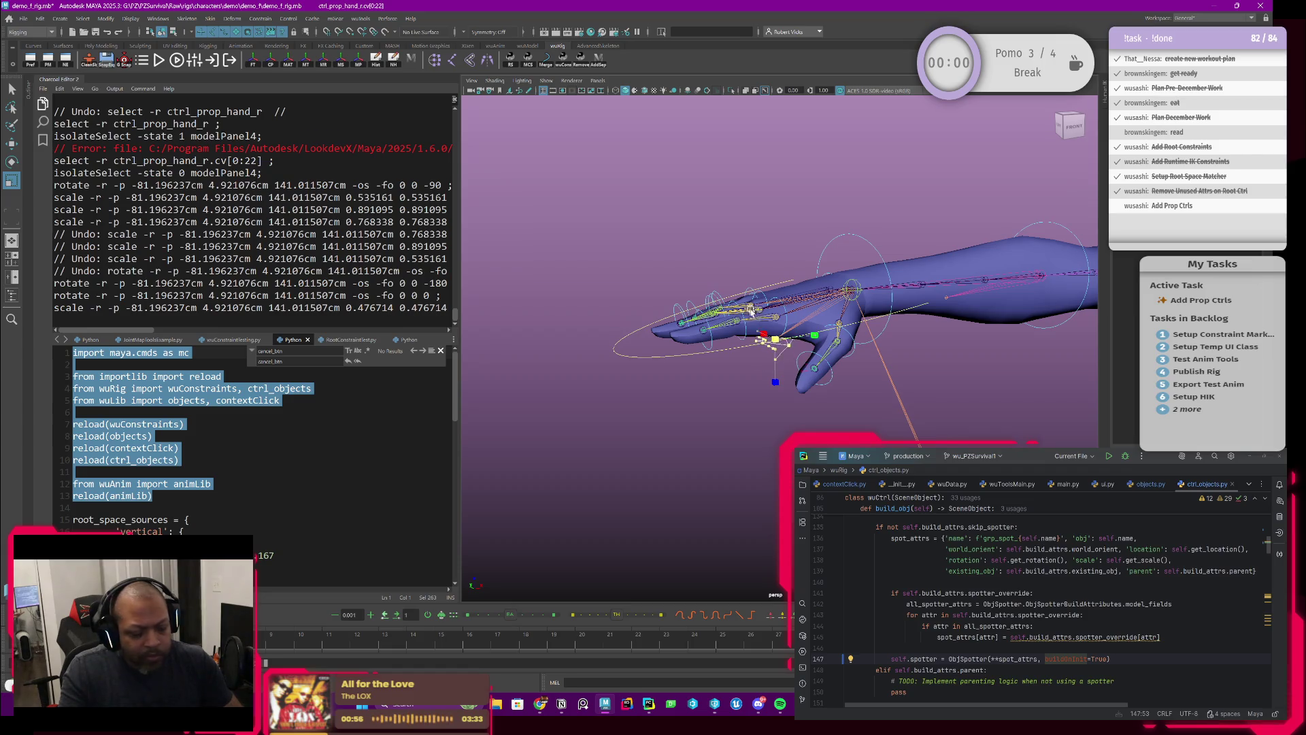
# Shift the prop control CVs along Z by -1.012676, then 0.207627, and reselect ctrl_prop_hand_r.
pyautogui.scroll(5, 803, 340)
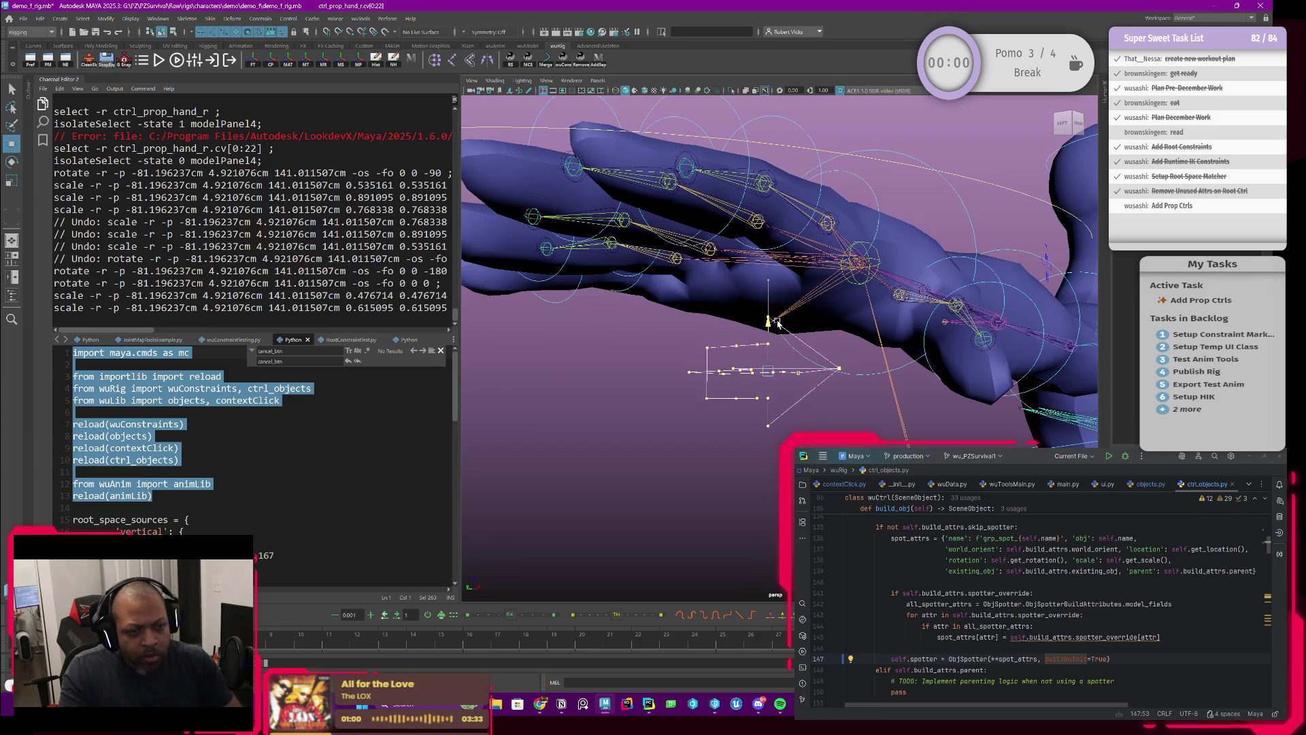
pyautogui.moveTo(778, 323)
pyautogui.mouseDown()
pyautogui.moveTo(832, 350)
pyautogui.moveTo(804, 369)
pyautogui.moveTo(935, 366)
pyautogui.moveTo(810, 366)
pyautogui.mouseUp()
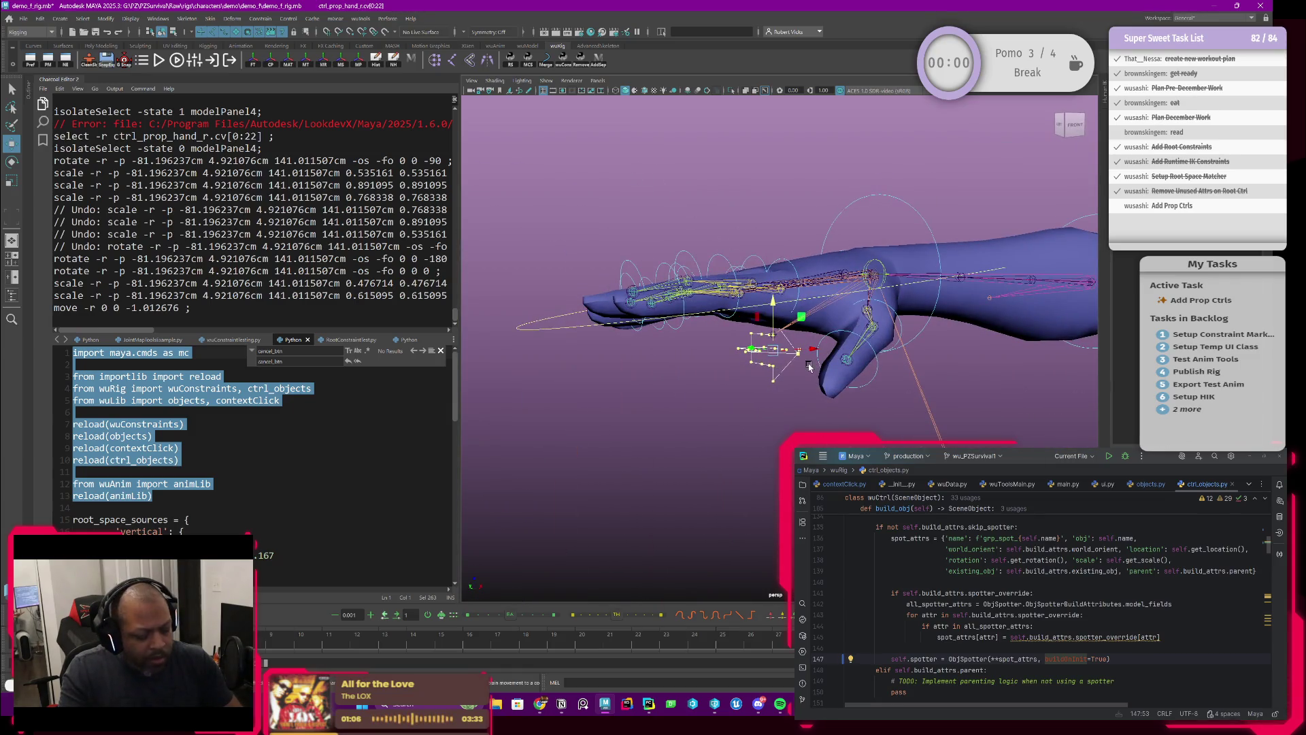
pyautogui.moveTo(774, 297); pyautogui.dragTo(775, 305)
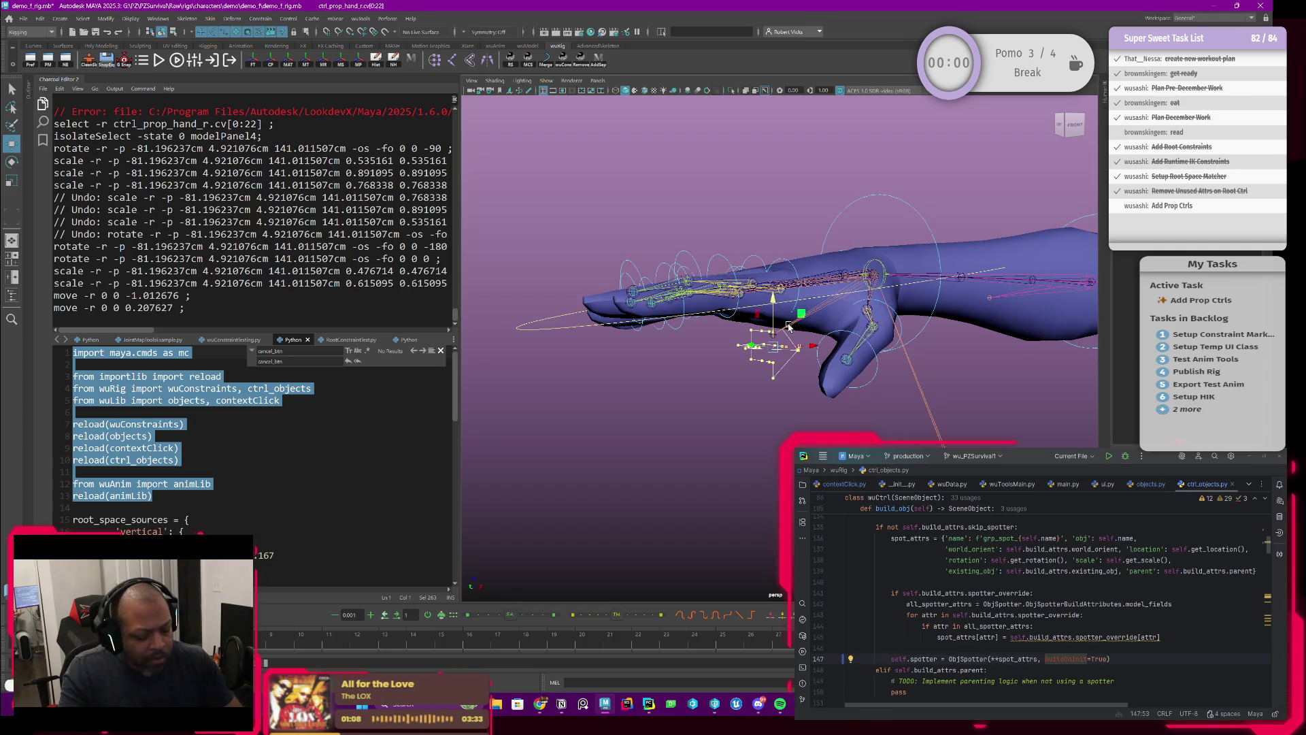
pyautogui.moveTo(755, 334); pyautogui.dragTo(757, 343, button='right')
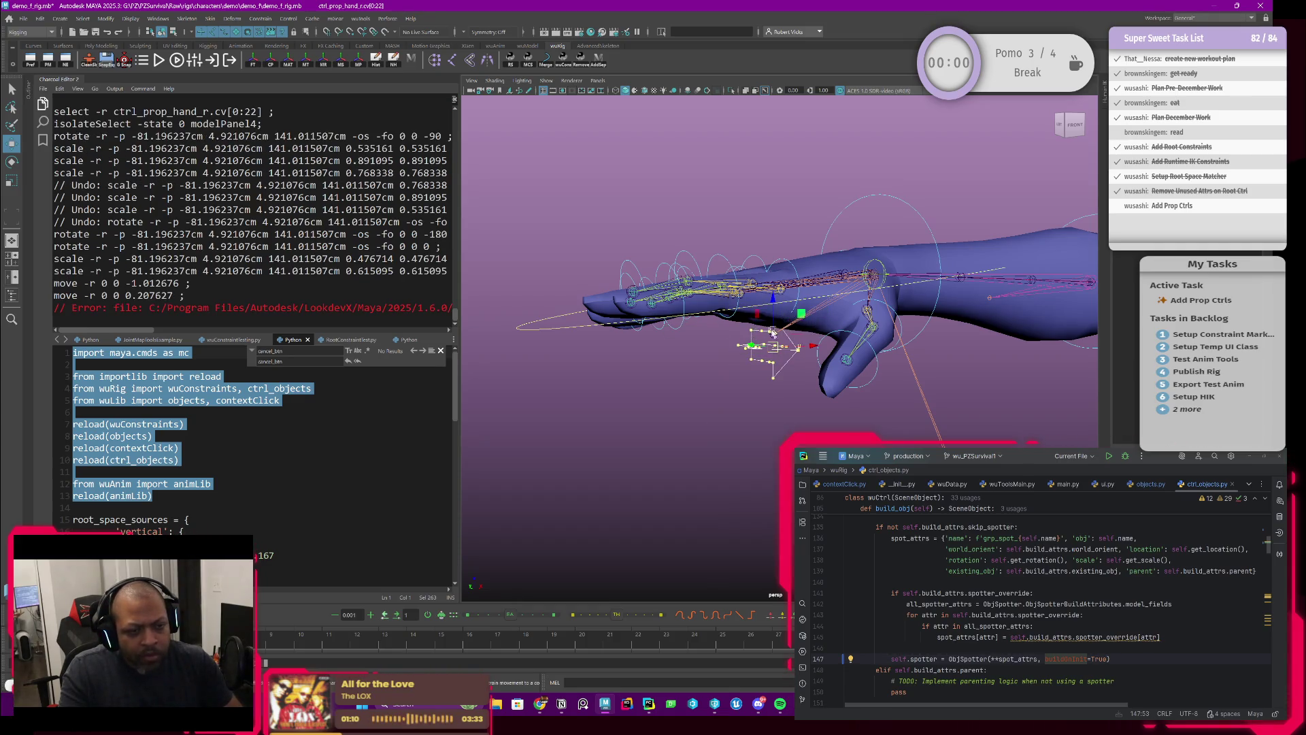
pyautogui.moveTo(821, 389)
pyautogui.keyDown('alt'); pyautogui.mouseDown()
pyautogui.moveTo(968, 389)
pyautogui.moveTo(855, 414)
pyautogui.moveTo(854, 391)
pyautogui.moveTo(975, 395)
pyautogui.moveTo(856, 423)
pyautogui.mouseUp(); pyautogui.keyUp('alt')
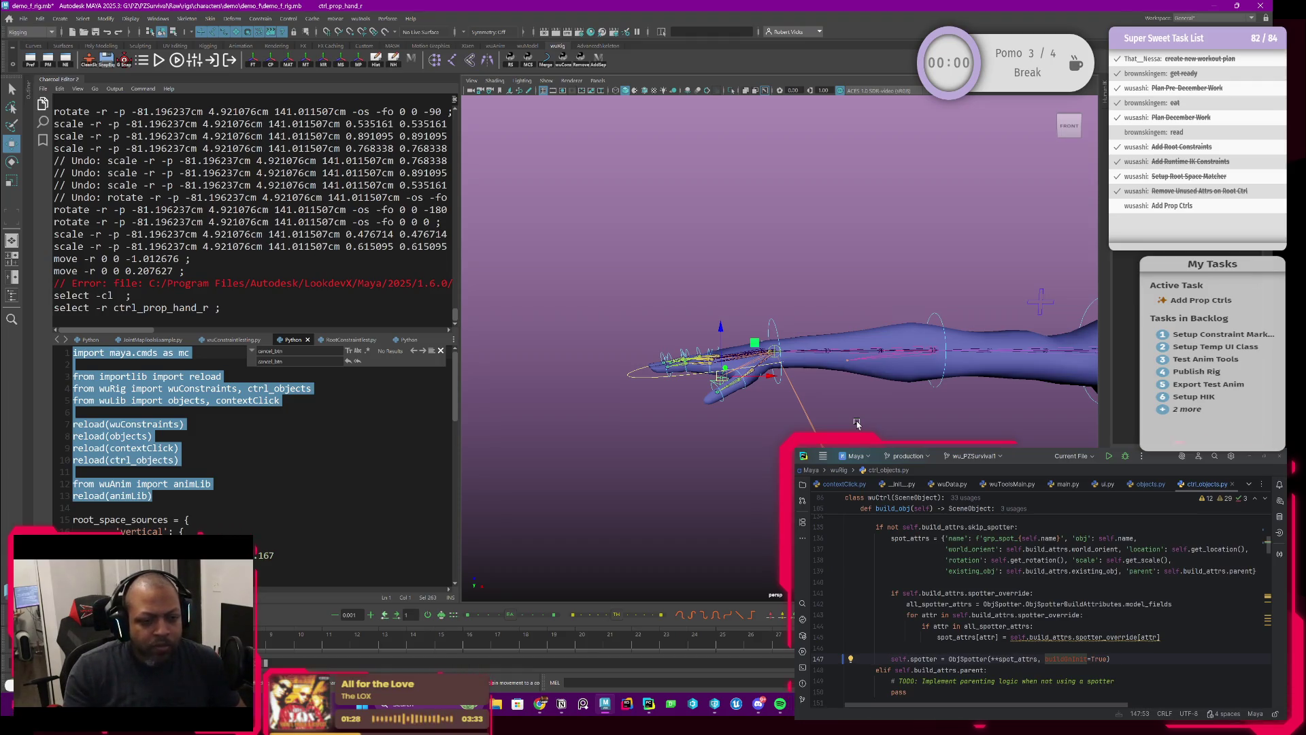
# Frame the right hand, select ctrl_prop_hand_r and undo the accidental move.
pyautogui.moveTo(857, 423)
pyautogui.keyDown('alt'); pyautogui.mouseDown()
pyautogui.moveTo(806, 396)
pyautogui.moveTo(786, 353)
pyautogui.mouseUp(); pyautogui.keyUp('alt')
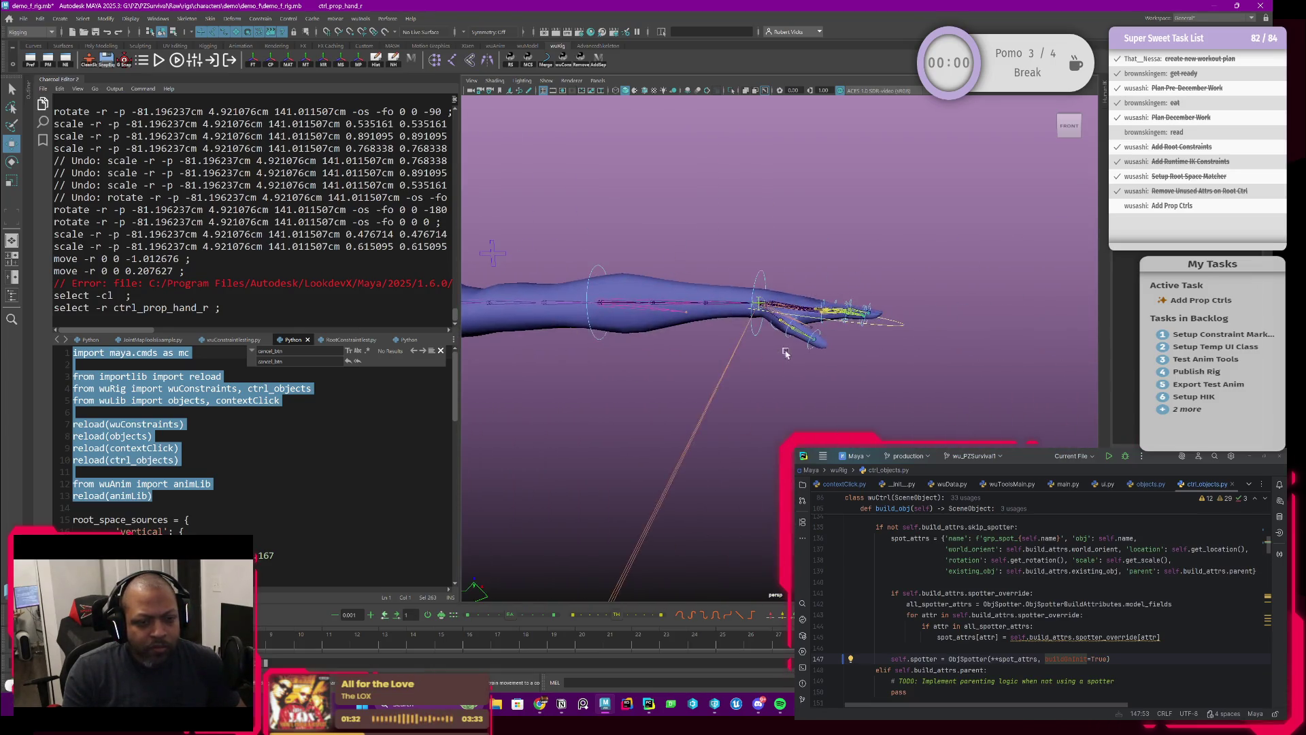
pyautogui.scroll(10, 783, 353)
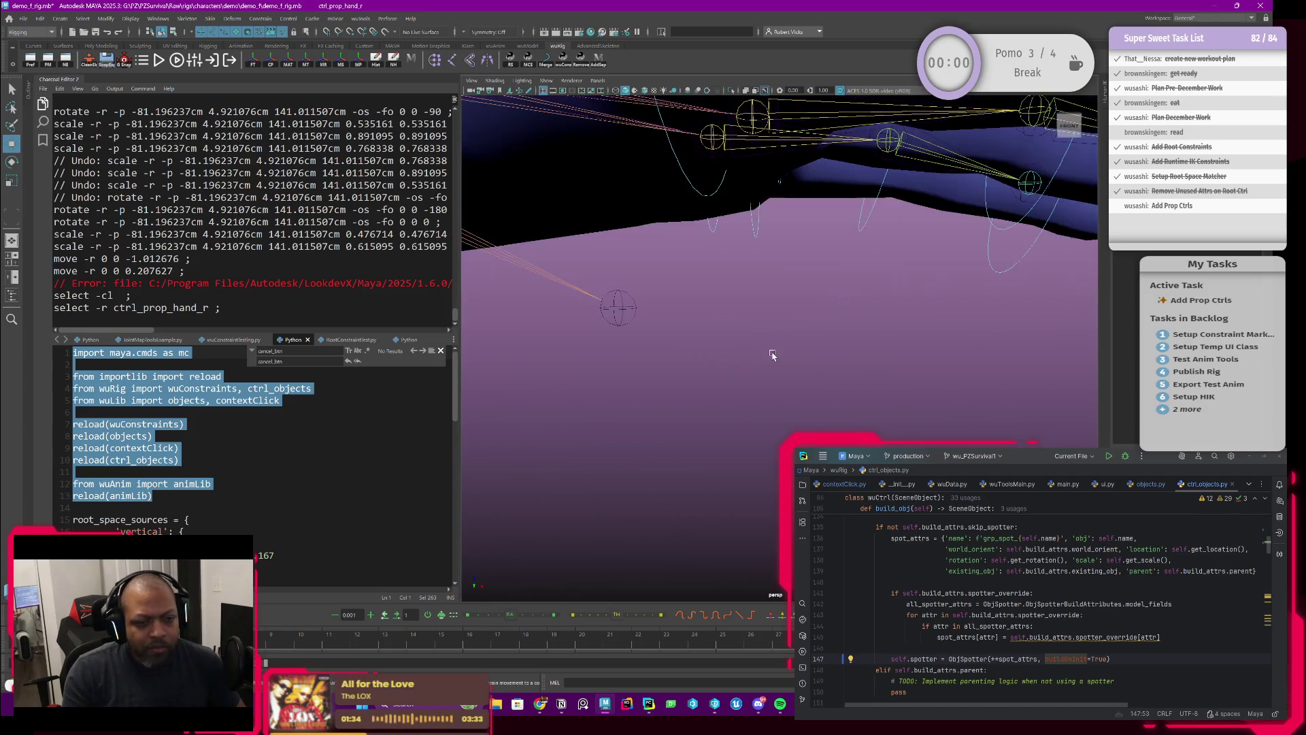
pyautogui.moveTo(773, 355)
pyautogui.keyDown('alt'); pyautogui.mouseDown()
pyautogui.moveTo(739, 352)
pyautogui.moveTo(861, 389)
pyautogui.mouseUp(); pyautogui.keyUp('alt')
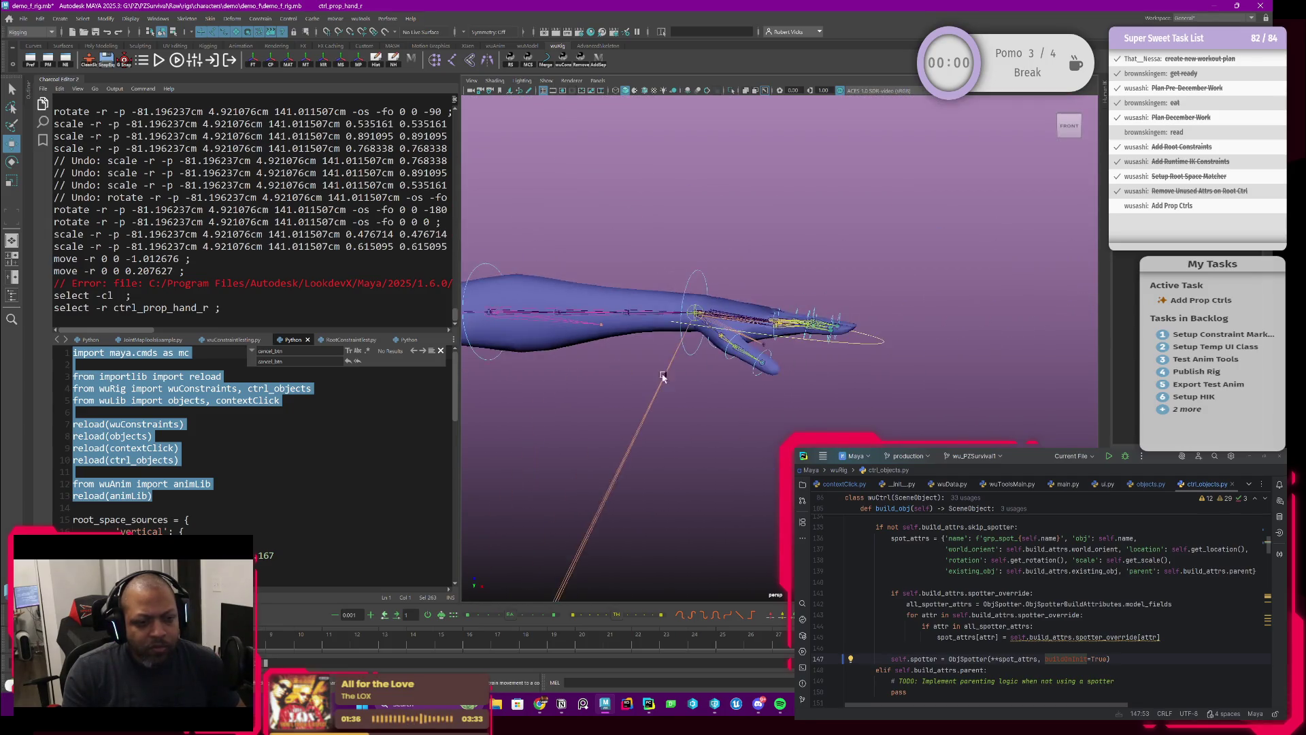
pyautogui.scroll(2, 859, 389)
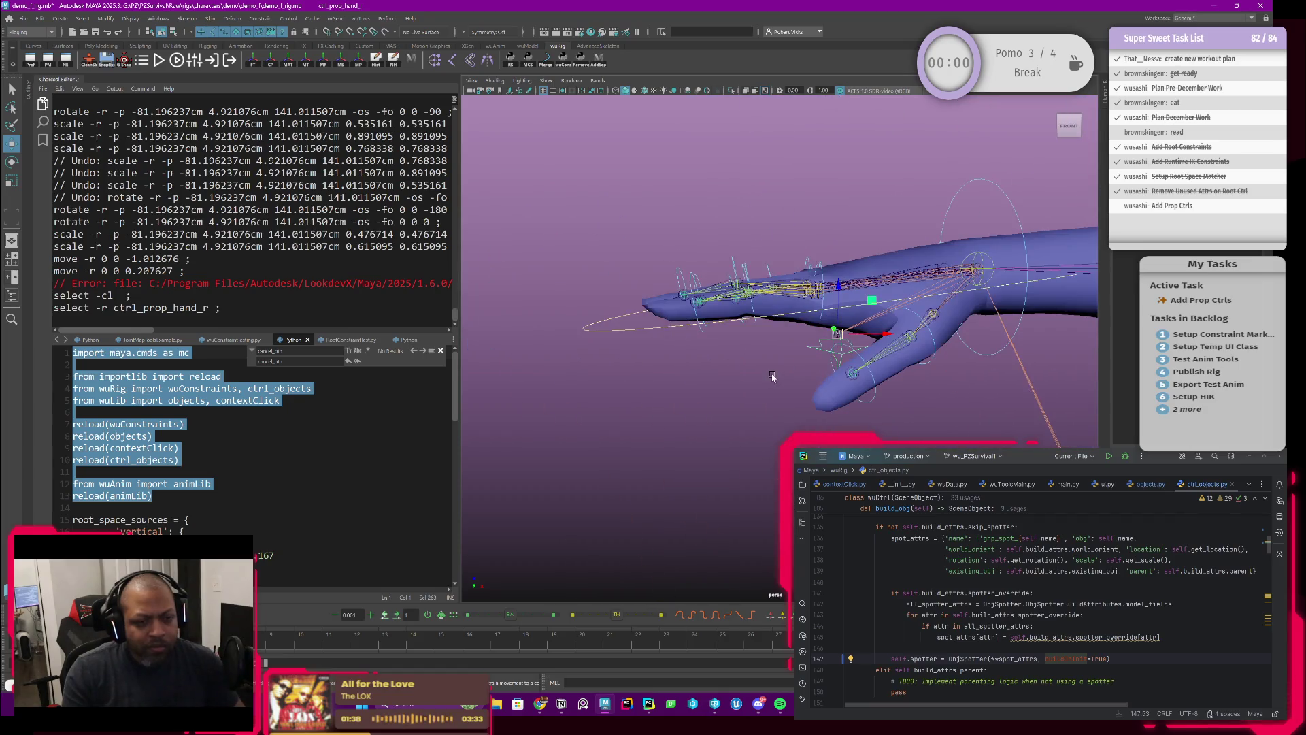
pyautogui.scroll(2, 850, 389)
pyautogui.scroll(2, 847, 388)
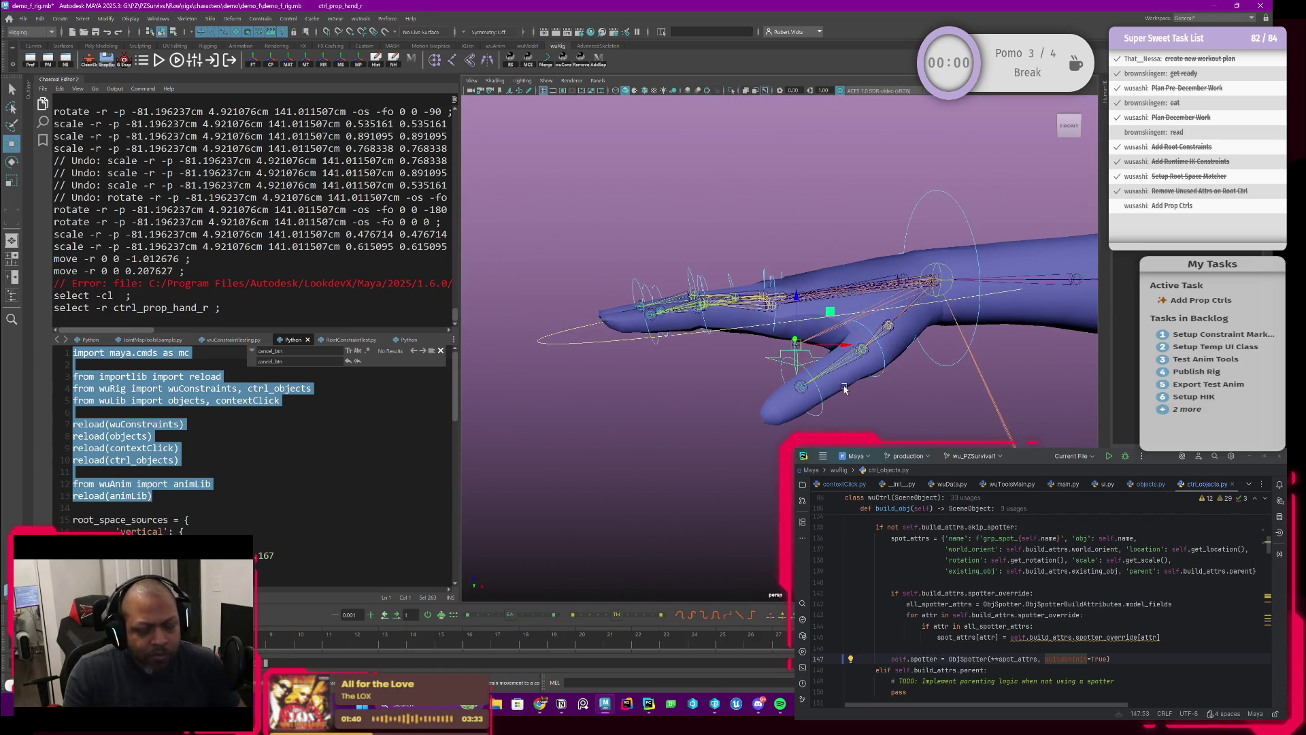
pyautogui.moveTo(844, 388)
pyautogui.keyDown('alt'); pyautogui.mouseDown()
pyautogui.moveTo(893, 352)
pyautogui.moveTo(734, 404)
pyautogui.mouseUp(); pyautogui.keyUp('alt')
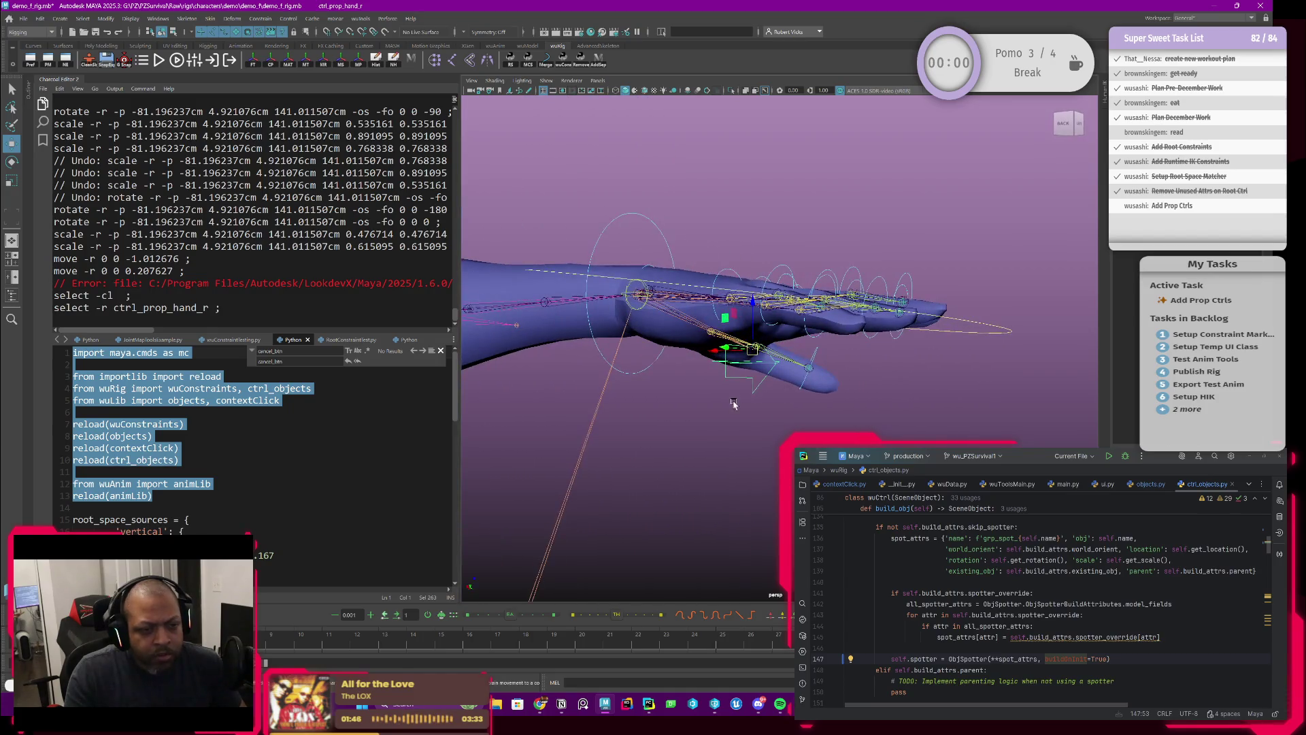
pyautogui.click(743, 379)
pyautogui.scroll(3, 745, 374)
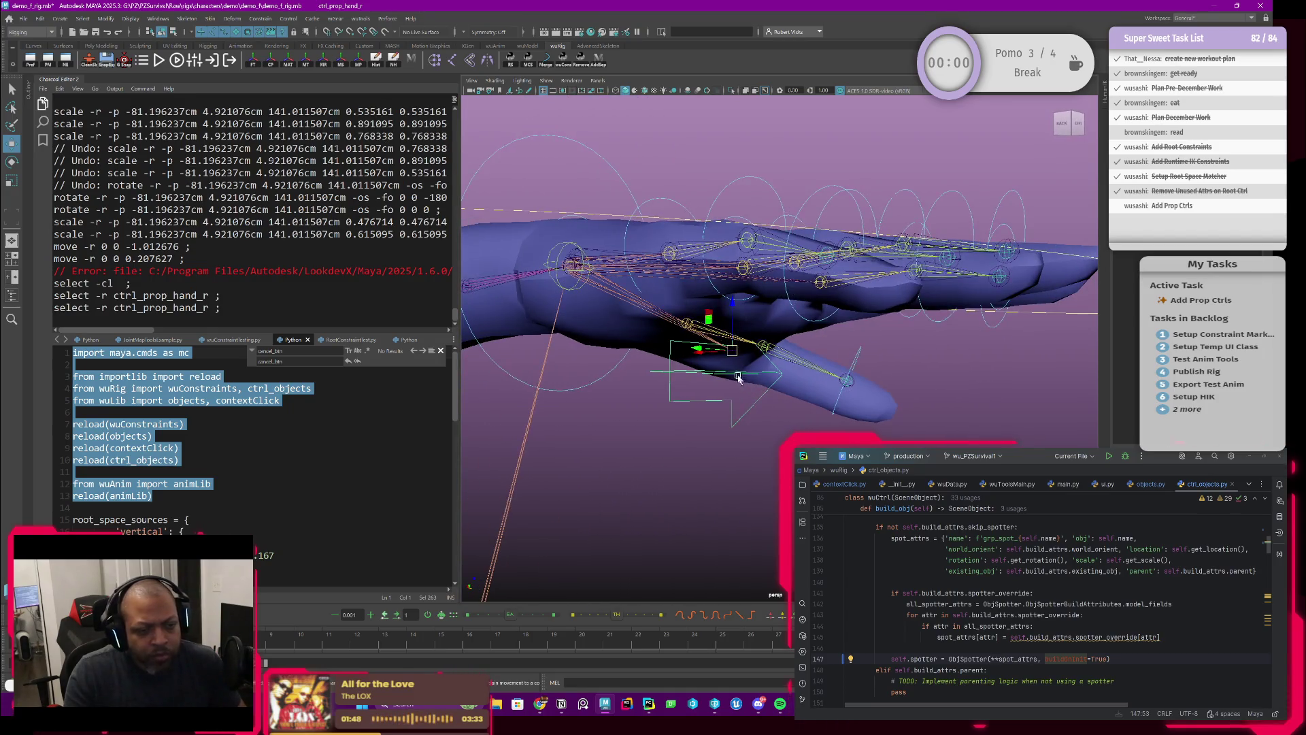
pyautogui.moveTo(739, 366); pyautogui.dragTo(745, 367)
pyautogui.hotkey('ctrl', 'z')
# Set the Move tool's axis orientation to Object and reselect the prop control.
pyautogui.scroll(5, 733, 364)
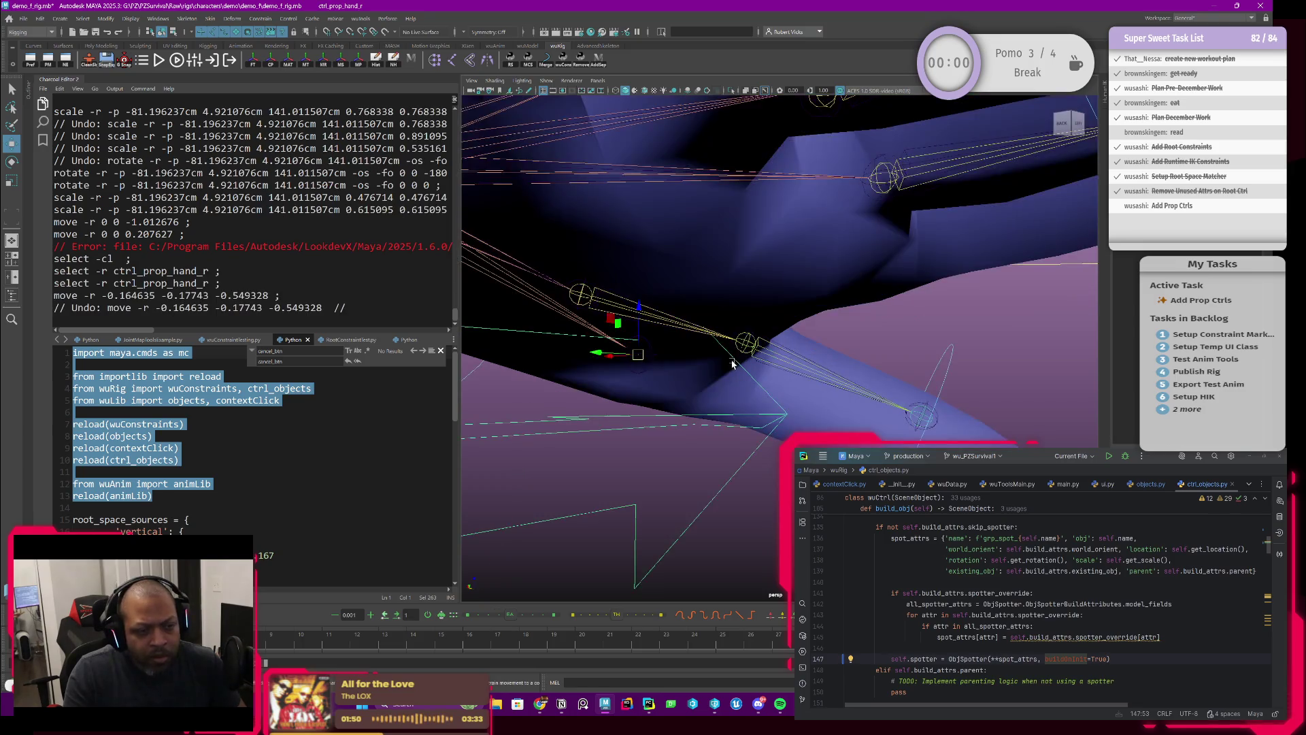
pyautogui.click(652, 358)
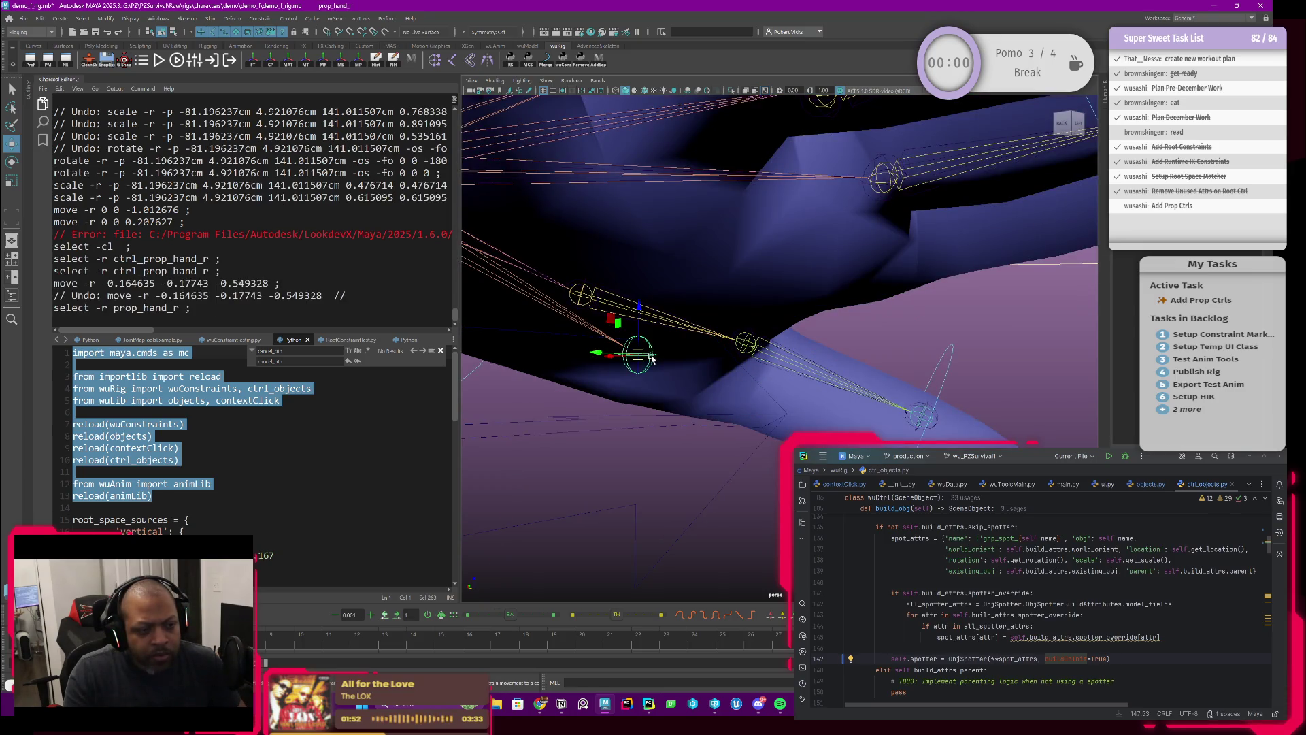
pyautogui.click(651, 358)
pyautogui.click(616, 345)
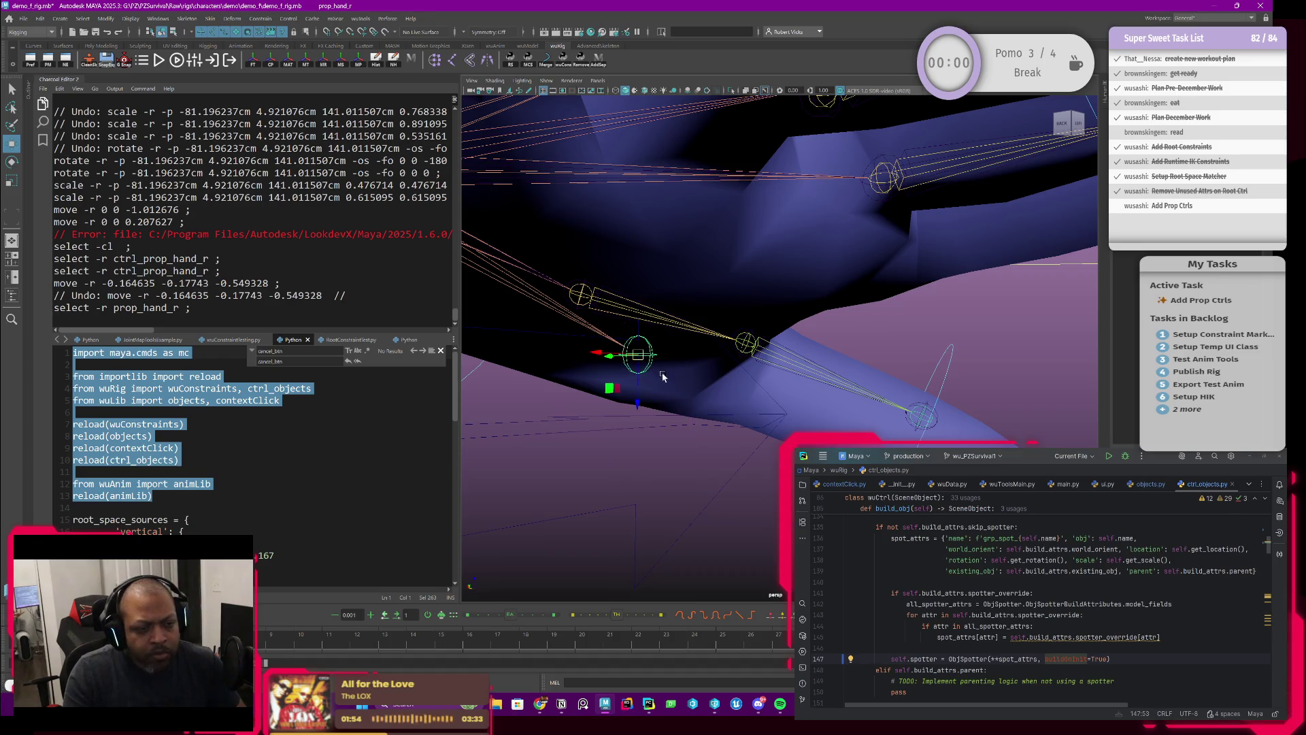
pyautogui.click(783, 413)
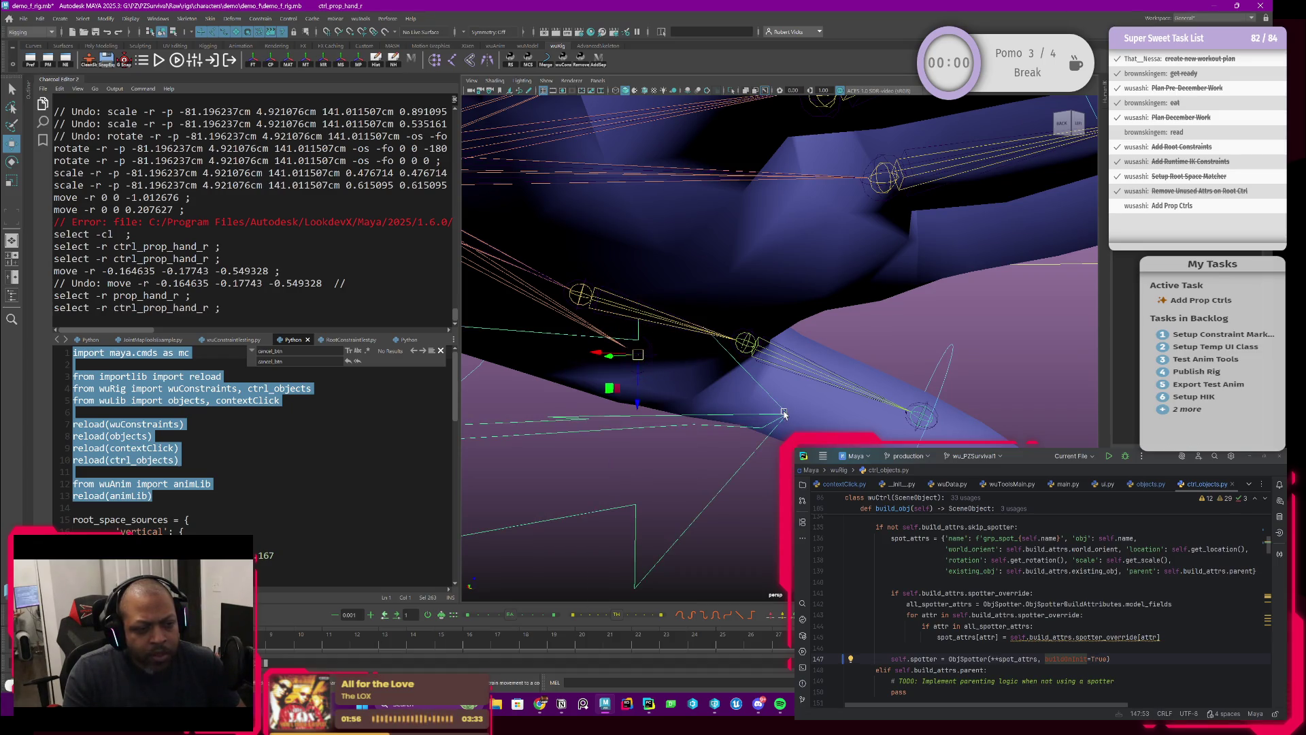
pyautogui.moveTo(784, 413)
pyautogui.keyDown('alt'); pyautogui.mouseDown()
pyautogui.moveTo(618, 413)
pyautogui.moveTo(745, 408)
pyautogui.mouseUp(); pyautogui.keyUp('alt')
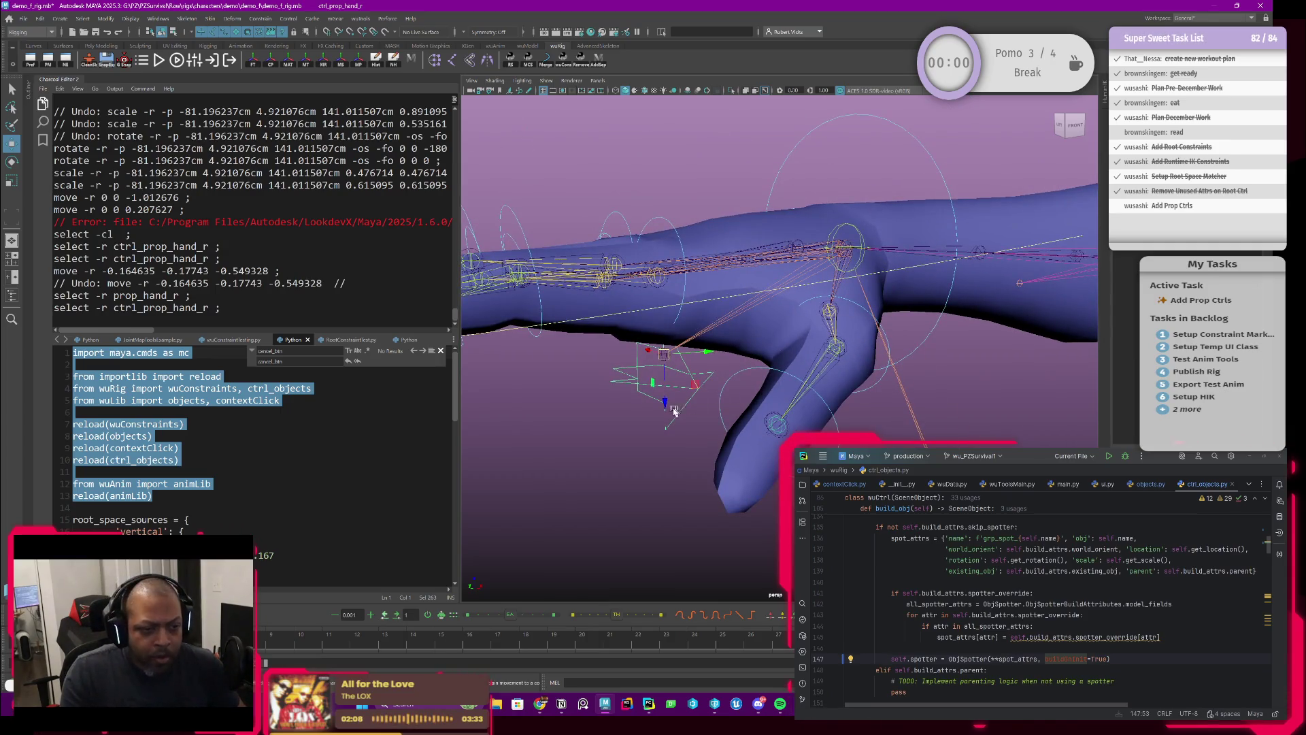
# Select the parent group grp_spot_ctrl_prop_hand_r and duplicate it with Ctrl+D.
pyautogui.click(684, 425)
pyautogui.press('Up')
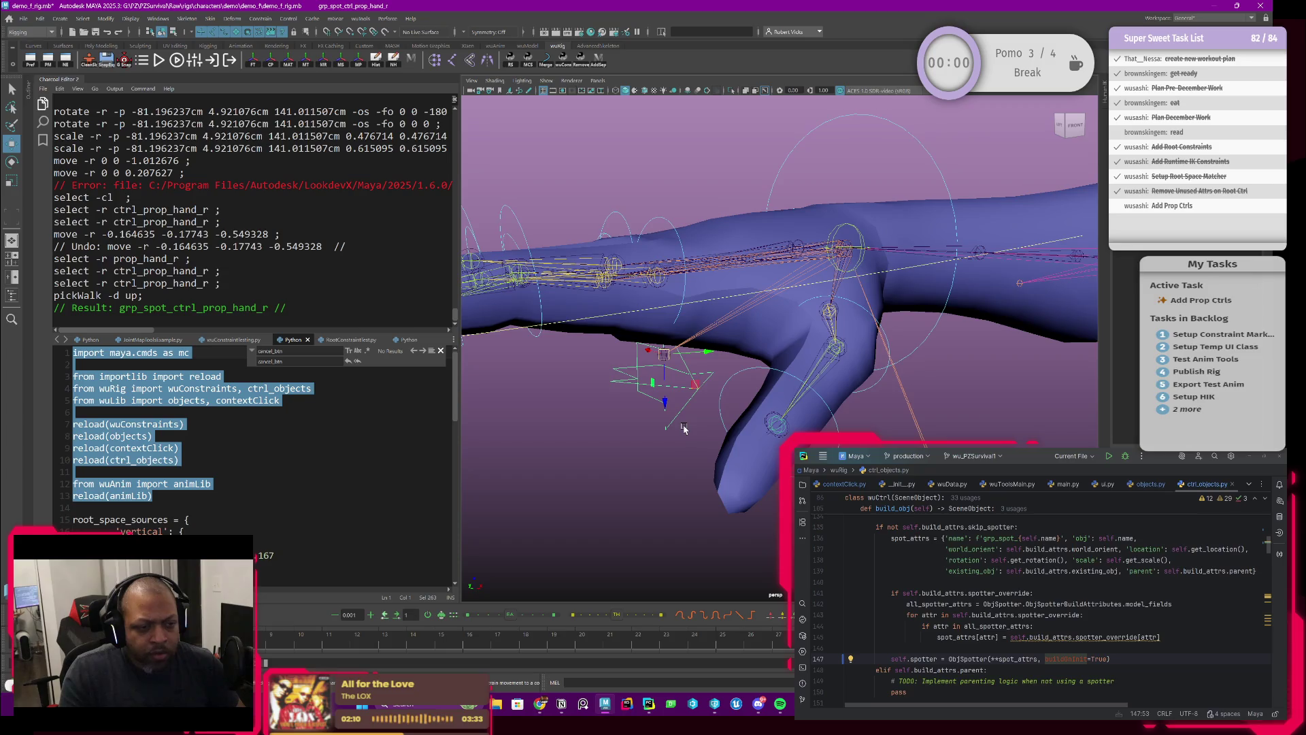
pyautogui.keyDown('alt'); pyautogui.moveTo(684, 427); pyautogui.dragTo(695, 418); pyautogui.keyUp('alt')
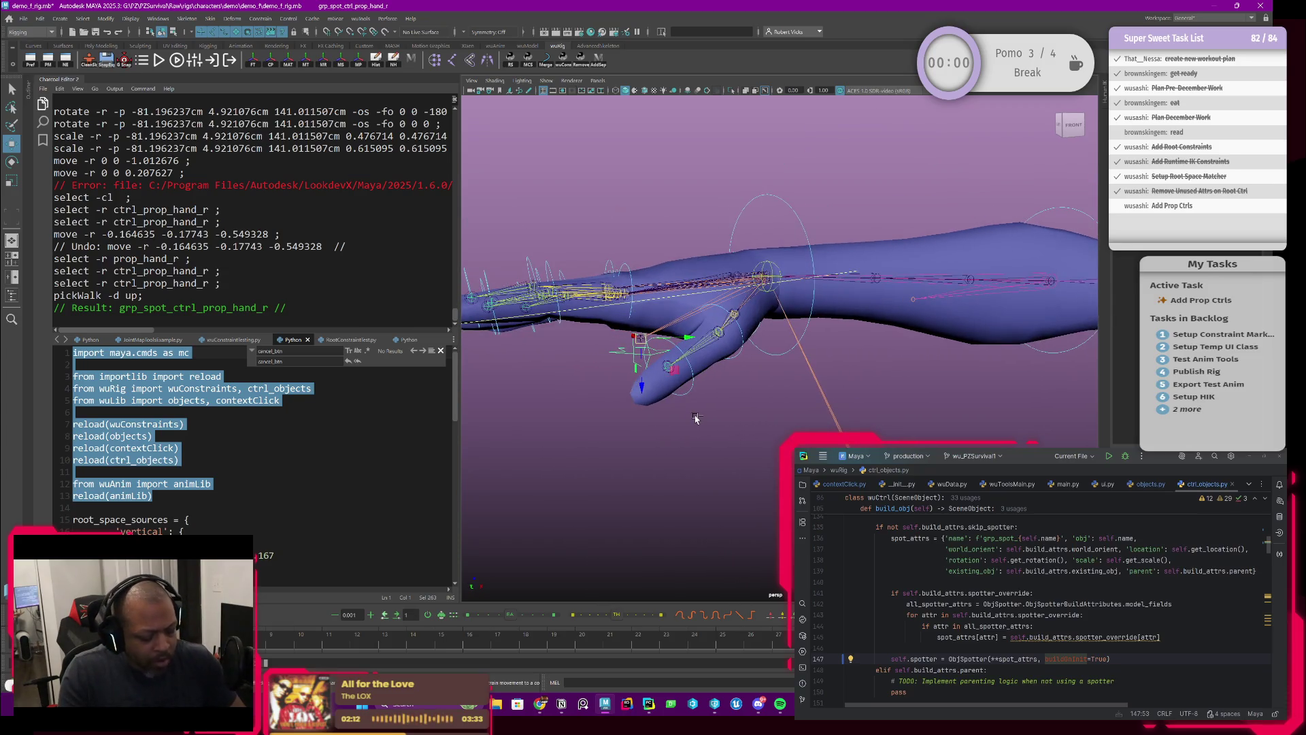
pyautogui.hotkey('ctrl', 'd')
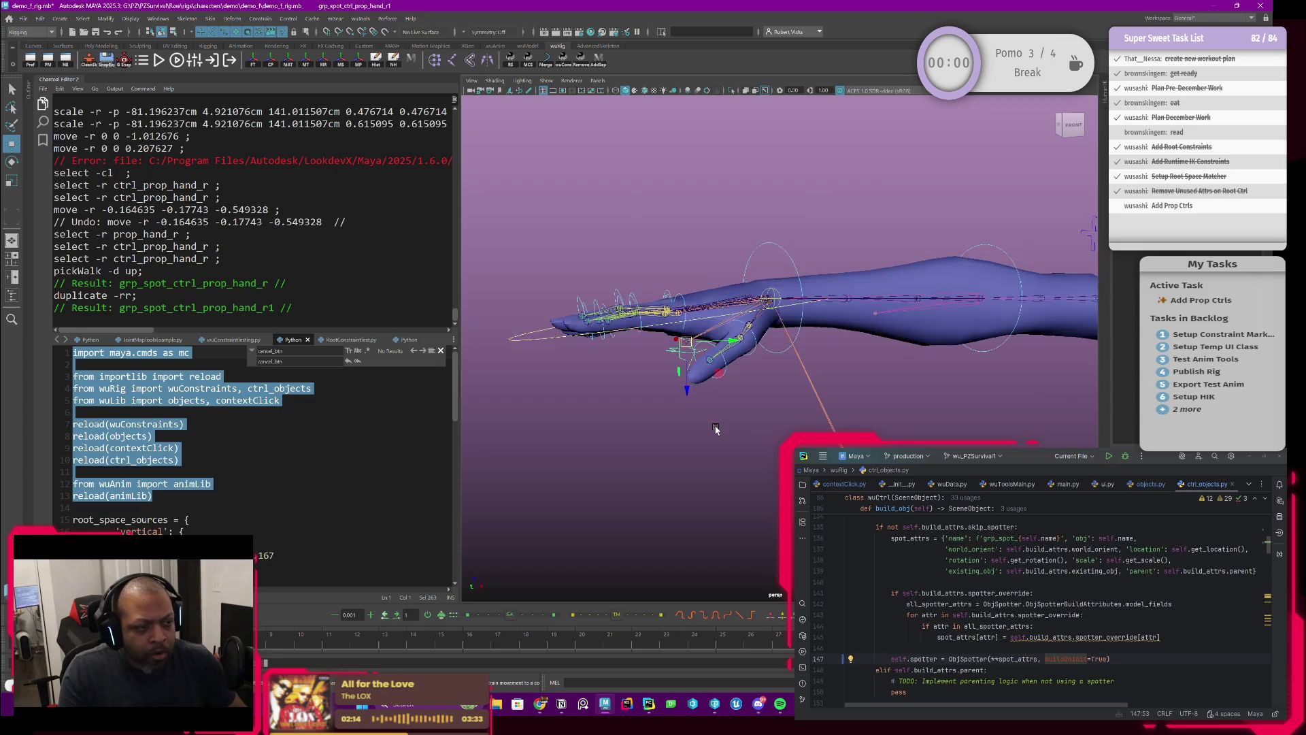
# Collapse the Script Editor and bring up the Outliner to see the duplicate.
pyautogui.scroll(-5, 758, 417)
pyautogui.keyDown('alt'); pyautogui.moveTo(817, 411); pyautogui.dragTo(800, 385); pyautogui.keyUp('alt')
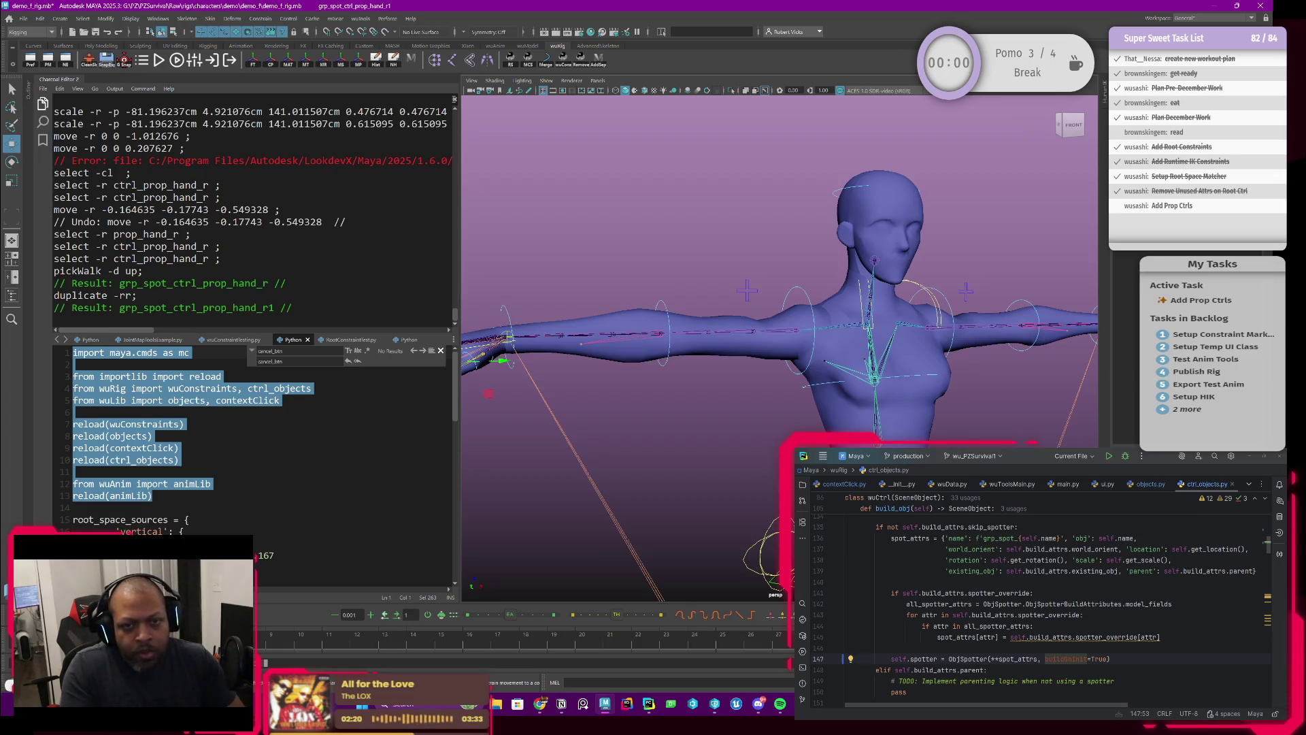
pyautogui.keyDown('alt'); pyautogui.moveTo(1091, 177); pyautogui.dragTo(796, 352); pyautogui.keyUp('alt')
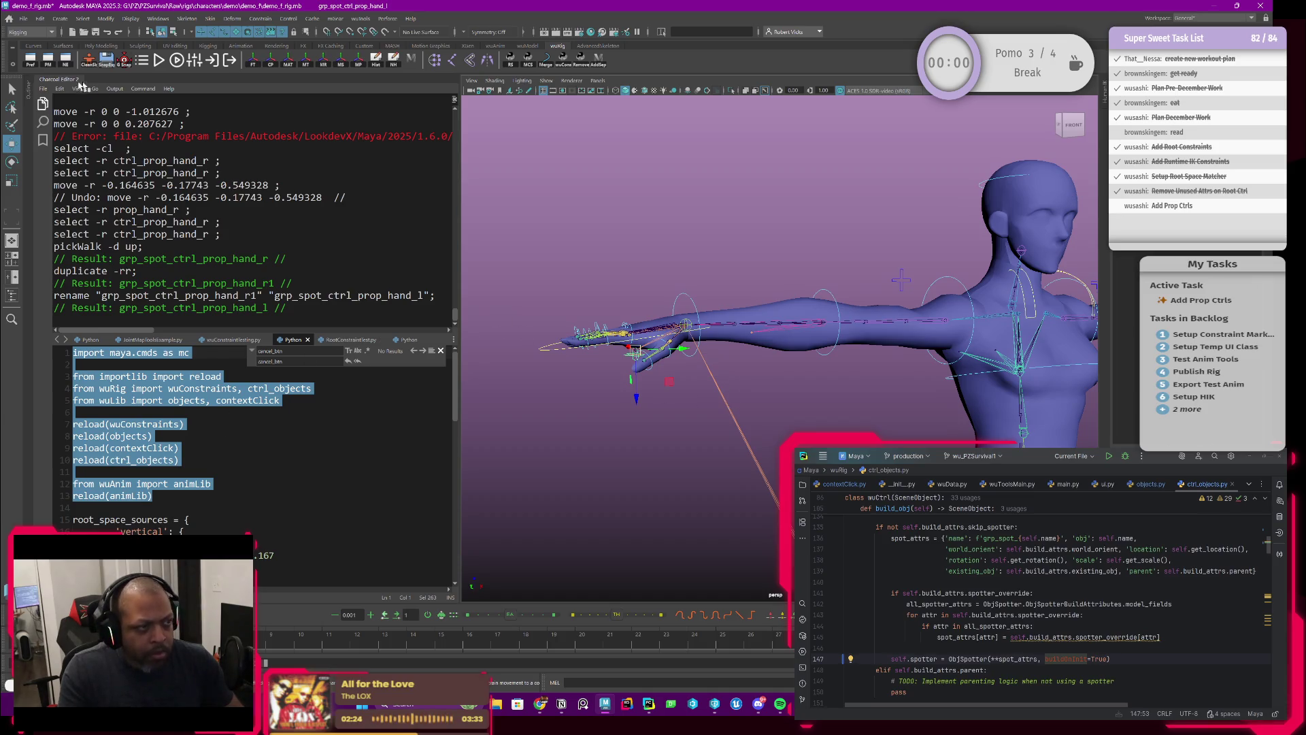
pyautogui.click(61, 80)
pyautogui.click(29, 87)
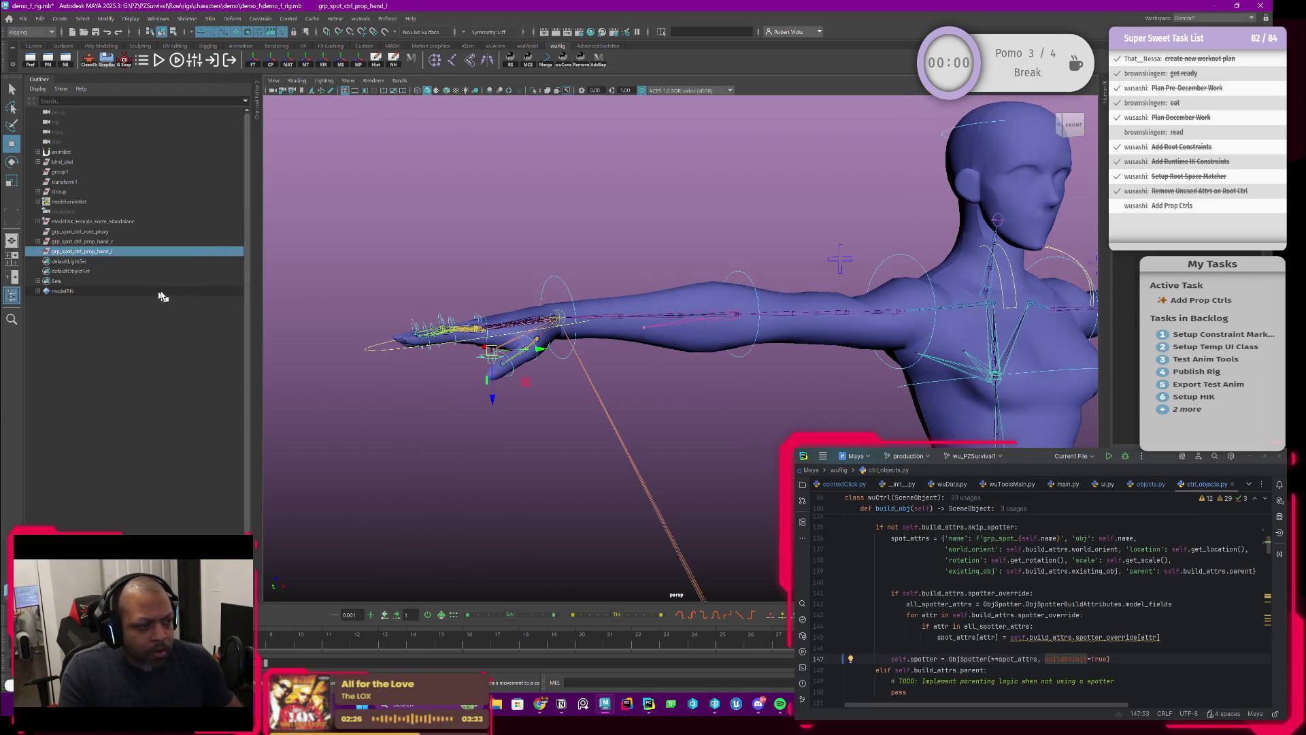
# Rename the duplicate's child control from ctrl_prop_hand_r to ctrl_prop_hand_l.
pyautogui.click(38, 251)
pyautogui.doubleClick(108, 261)
pyautogui.press('BackSpace')
pyautogui.write('l_prop_hand_l')
pyautogui.press('Return')
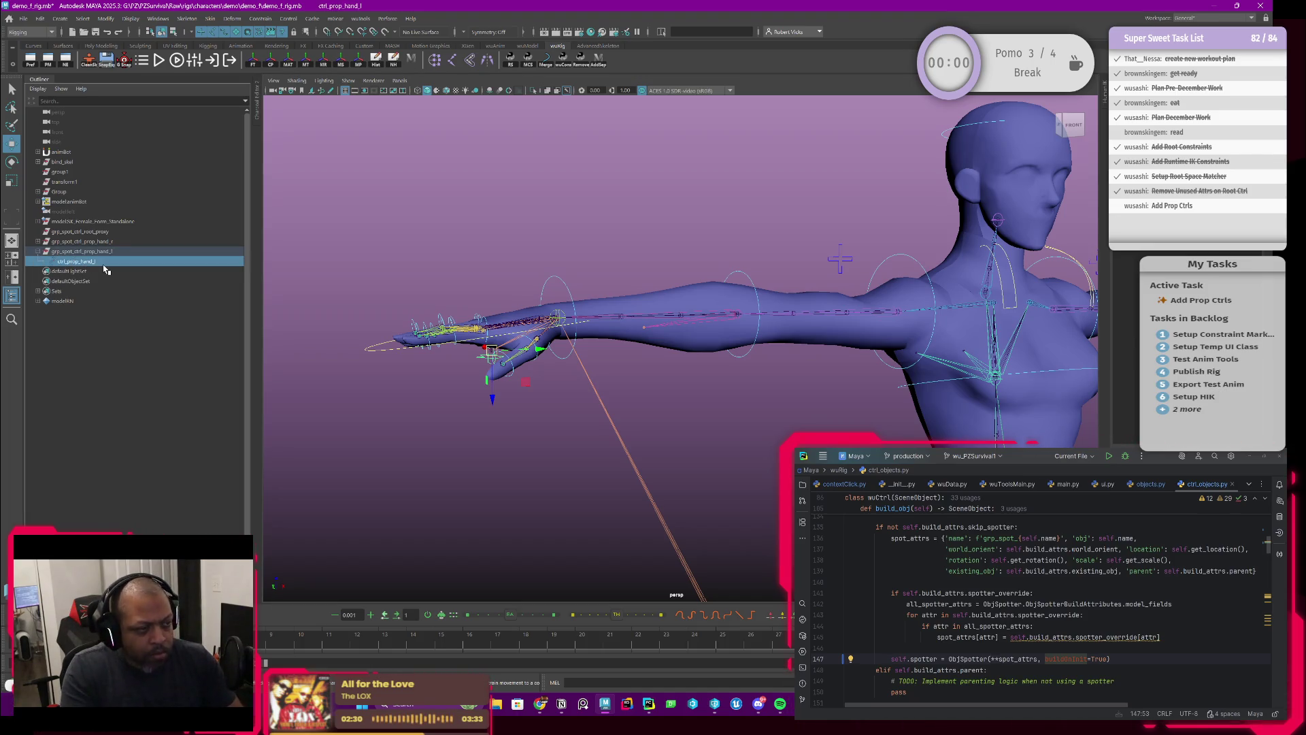
# Group grp_spot_ctrl_prop_hand_l into a new group2 and select it inside group2.
pyautogui.click(105, 252)
pyautogui.moveTo(653, 354)
pyautogui.keyDown('alt'); pyautogui.mouseDown()
pyautogui.moveTo(708, 357)
pyautogui.moveTo(670, 344)
pyautogui.mouseUp(); pyautogui.keyUp('alt')
pyautogui.scroll(-3, 667, 342)
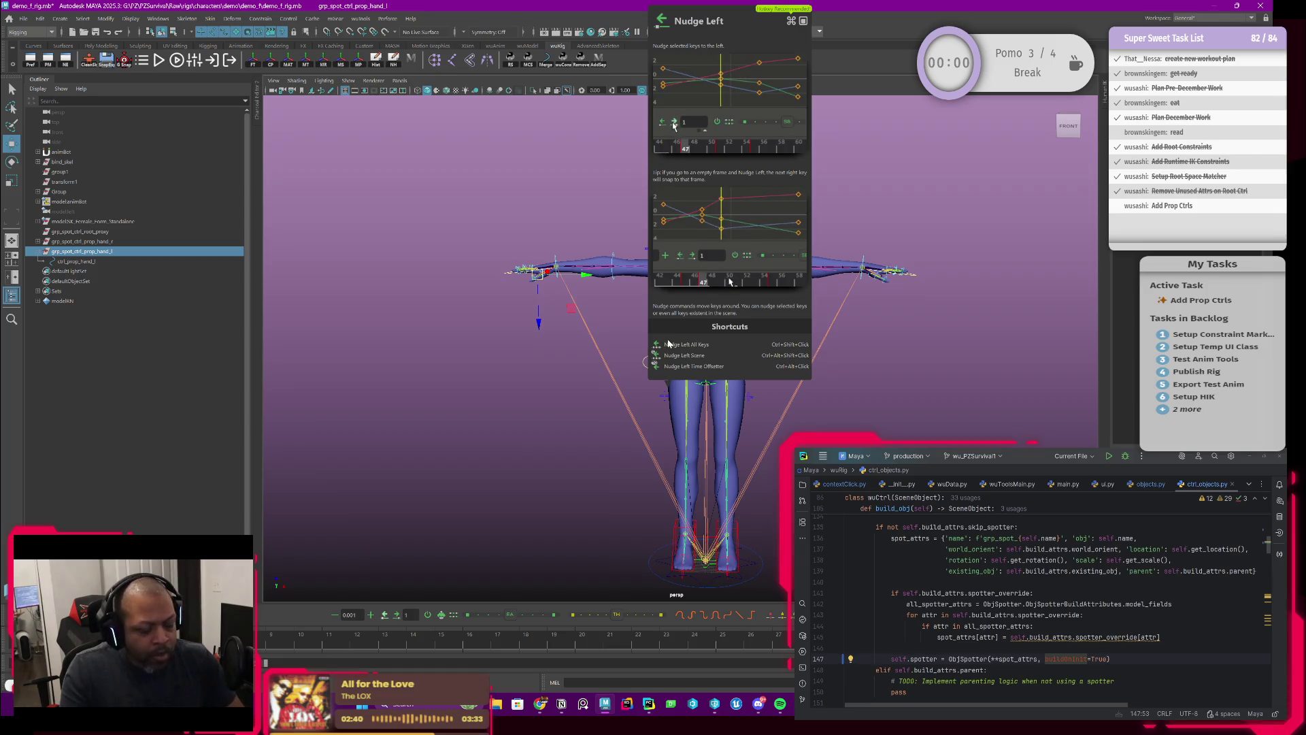
pyautogui.hotkey('ctrl', 'g')
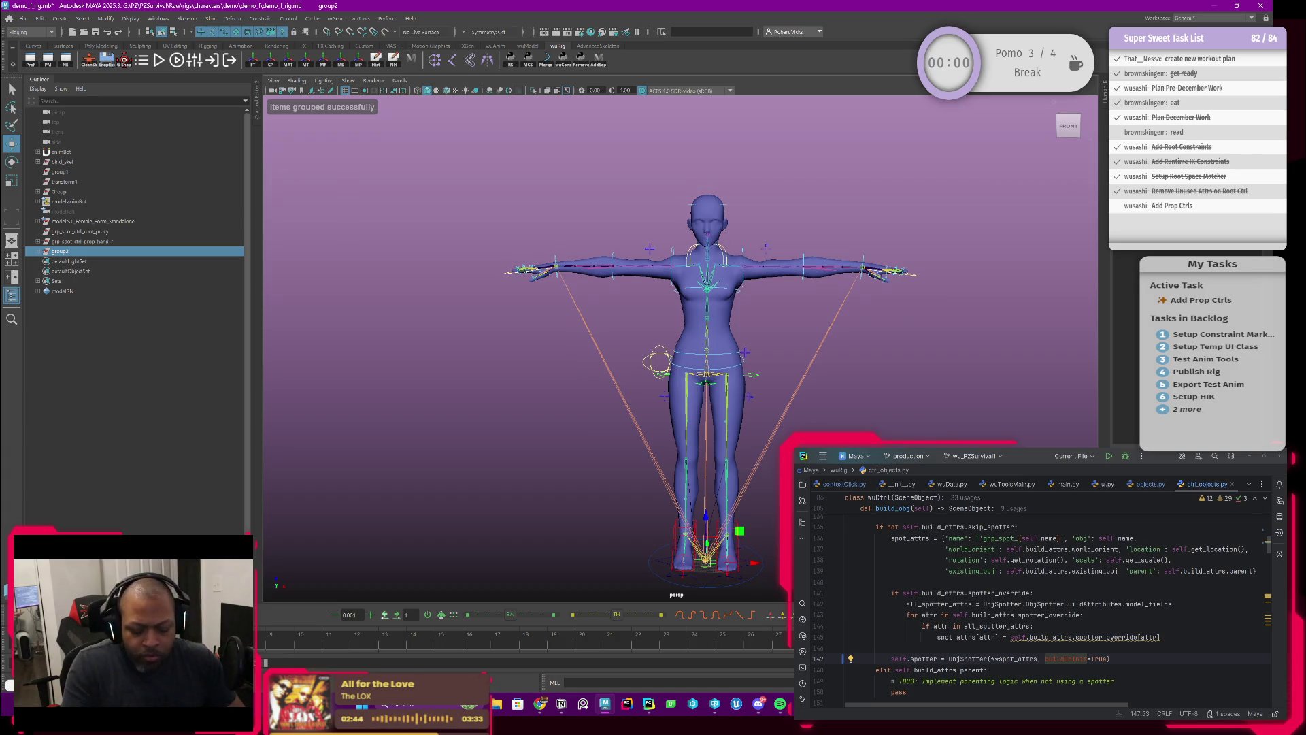
pyautogui.scroll(2, 671, 503)
pyautogui.keyDown('alt'); pyautogui.moveTo(708, 476); pyautogui.dragTo(669, 411, button='middle'); pyautogui.keyUp('alt')
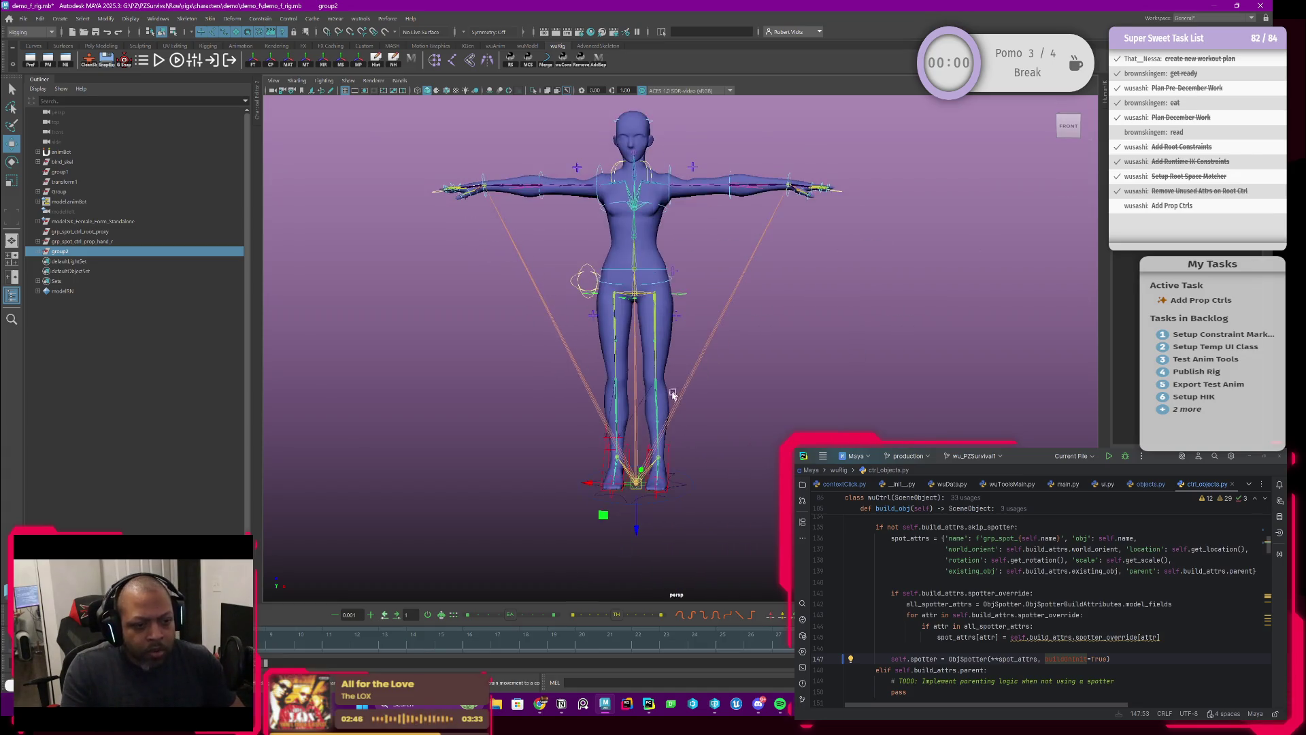
pyautogui.click(36, 252)
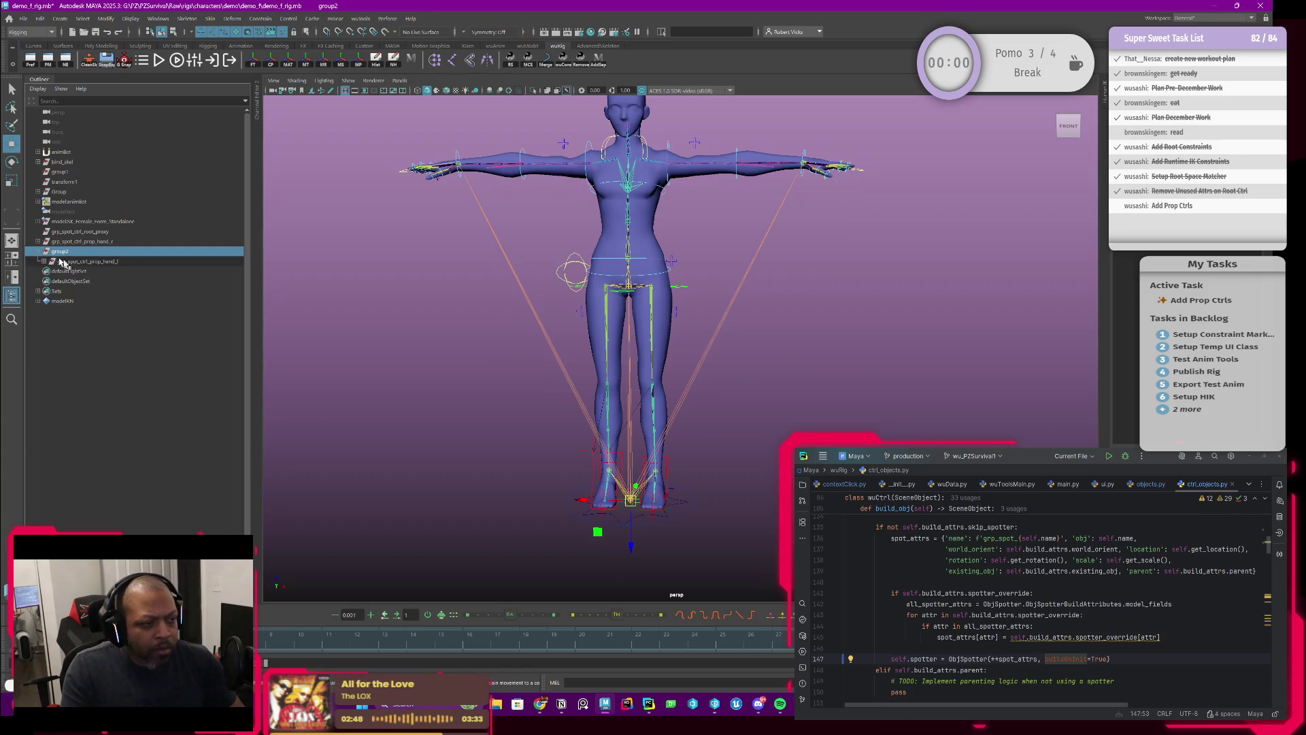
pyautogui.click(82, 261)
# Frame the hand group and unparent grp_spot_ctrl_prop_hand_l from group2 to the top level.
pyautogui.press('f')
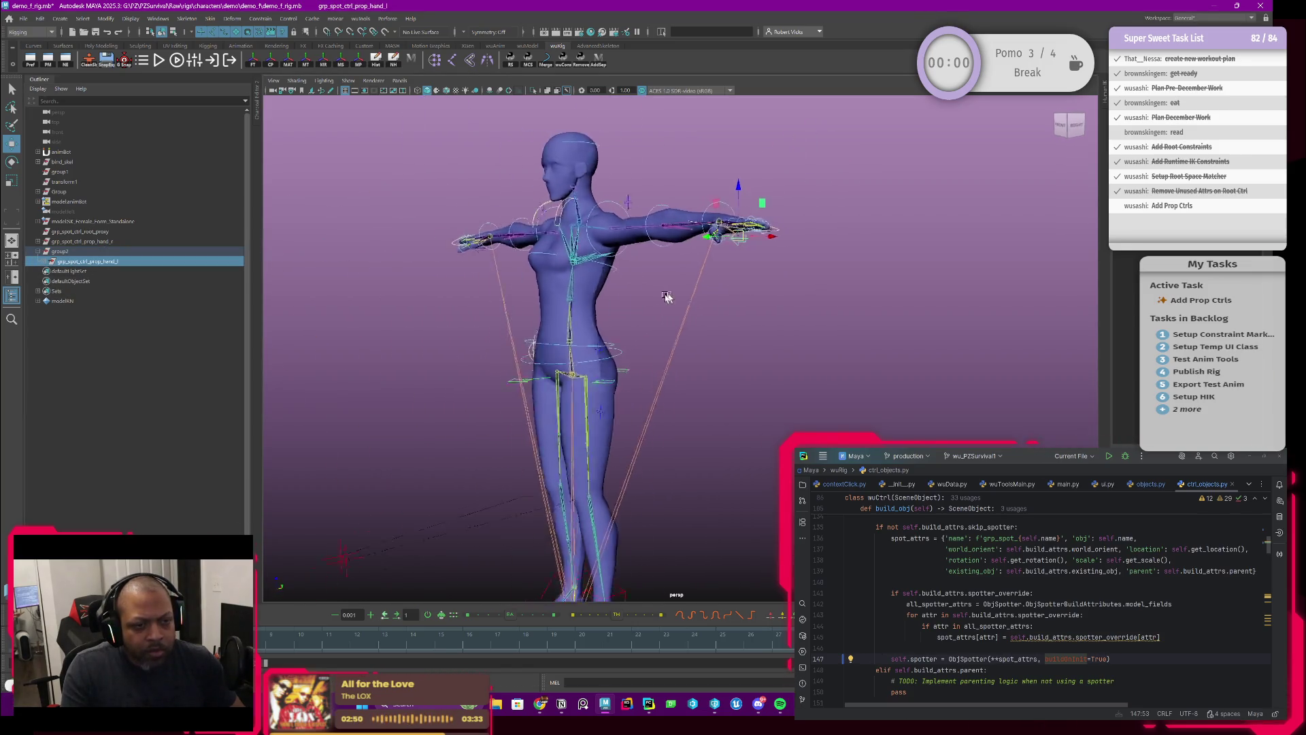
pyautogui.moveTo(721, 302)
pyautogui.keyDown('alt'); pyautogui.mouseDown()
pyautogui.moveTo(749, 306)
pyautogui.moveTo(707, 340)
pyautogui.mouseUp(); pyautogui.keyUp('alt')
pyautogui.press('f')
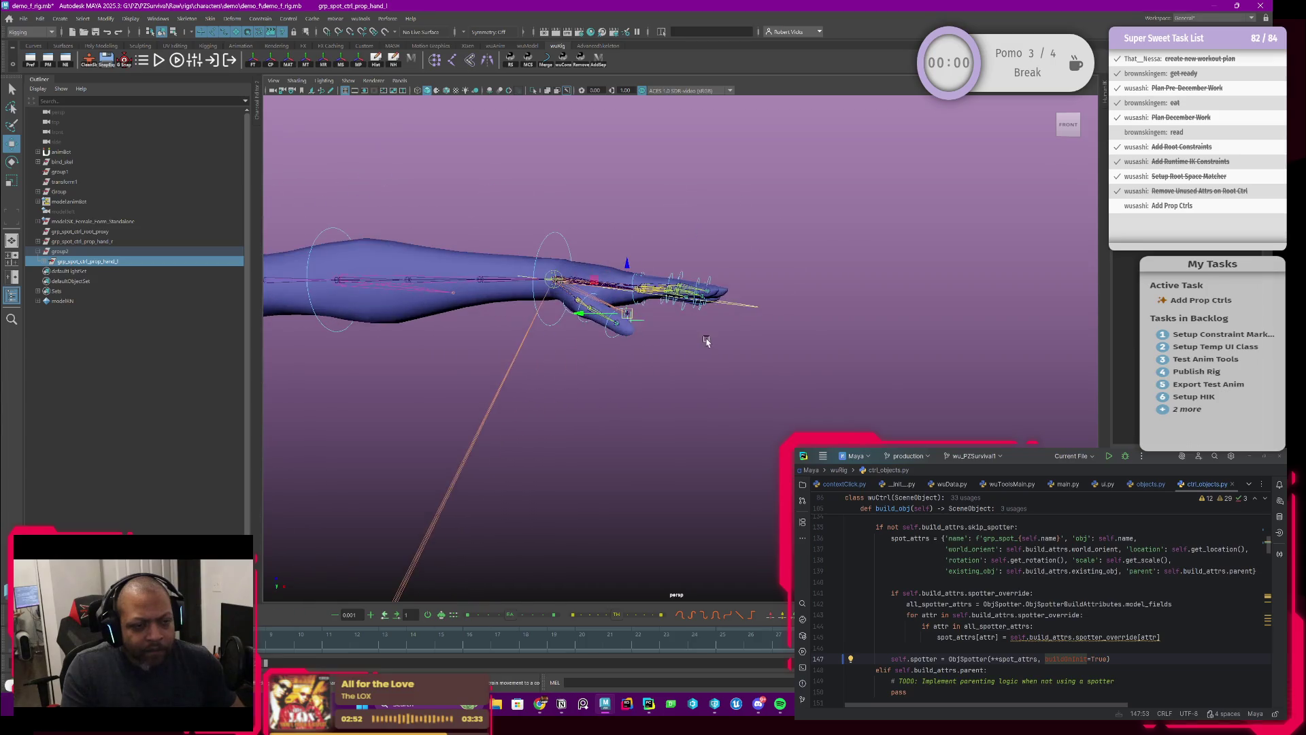
pyautogui.hotkey('shift', 'p')
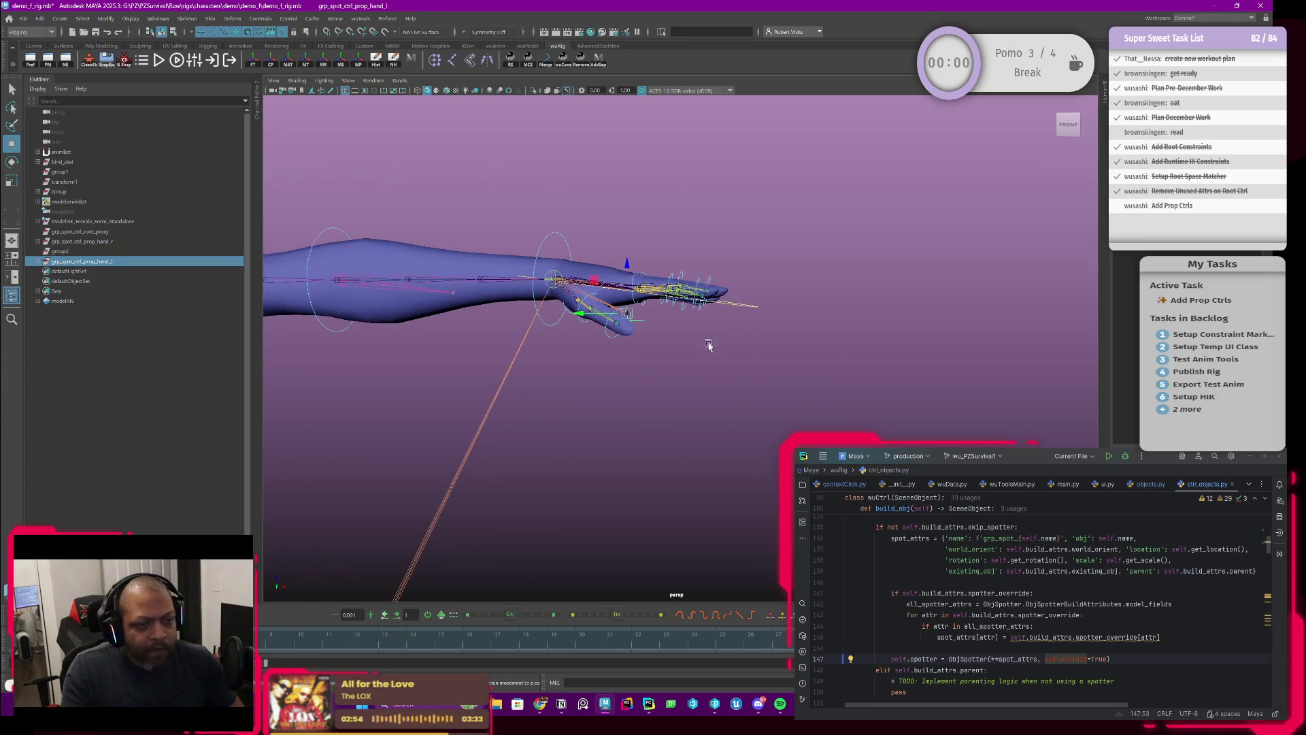
# Inspect ctrl_prop_hand_l at the left palm, comparing its flipped axes with the group's pivot.
pyautogui.scroll(10, 626, 312)
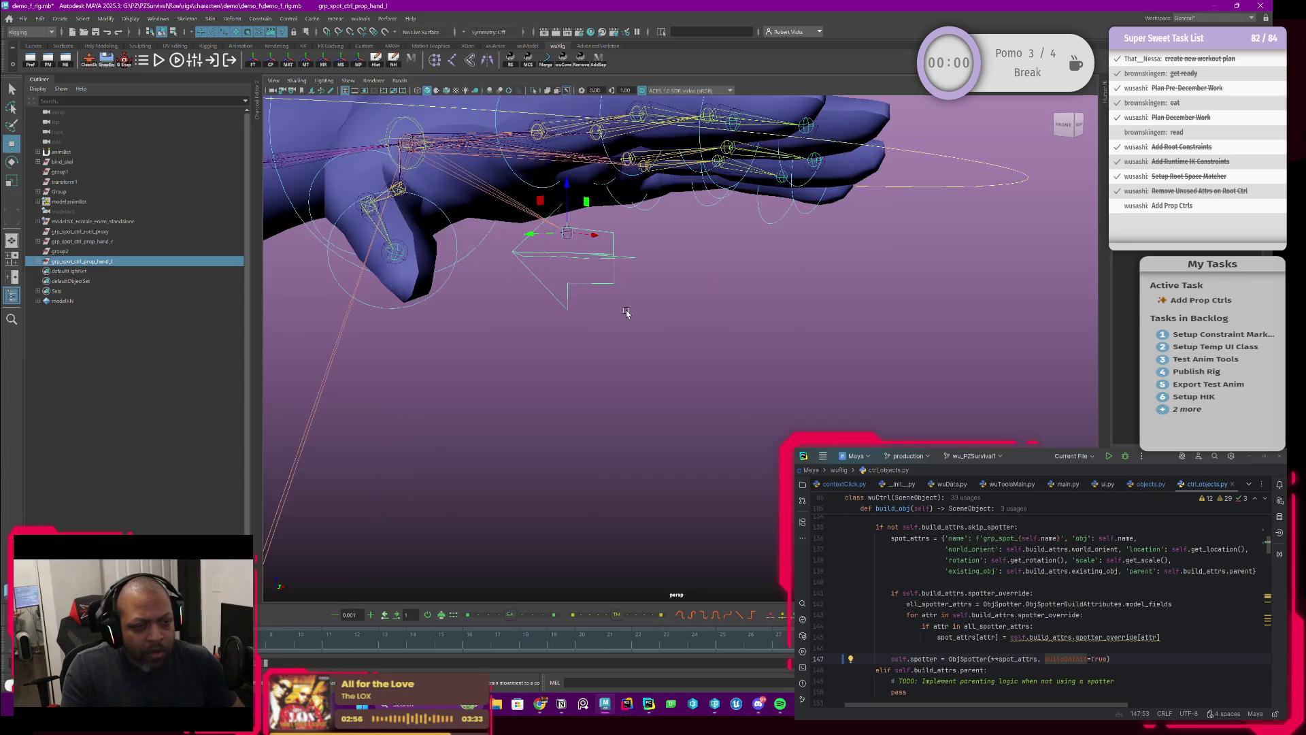
pyautogui.keyDown('alt'); pyautogui.moveTo(626, 312); pyautogui.dragTo(648, 341); pyautogui.keyUp('alt')
pyautogui.keyDown('alt'); pyautogui.moveTo(737, 393); pyautogui.dragTo(723, 366); pyautogui.keyUp('alt')
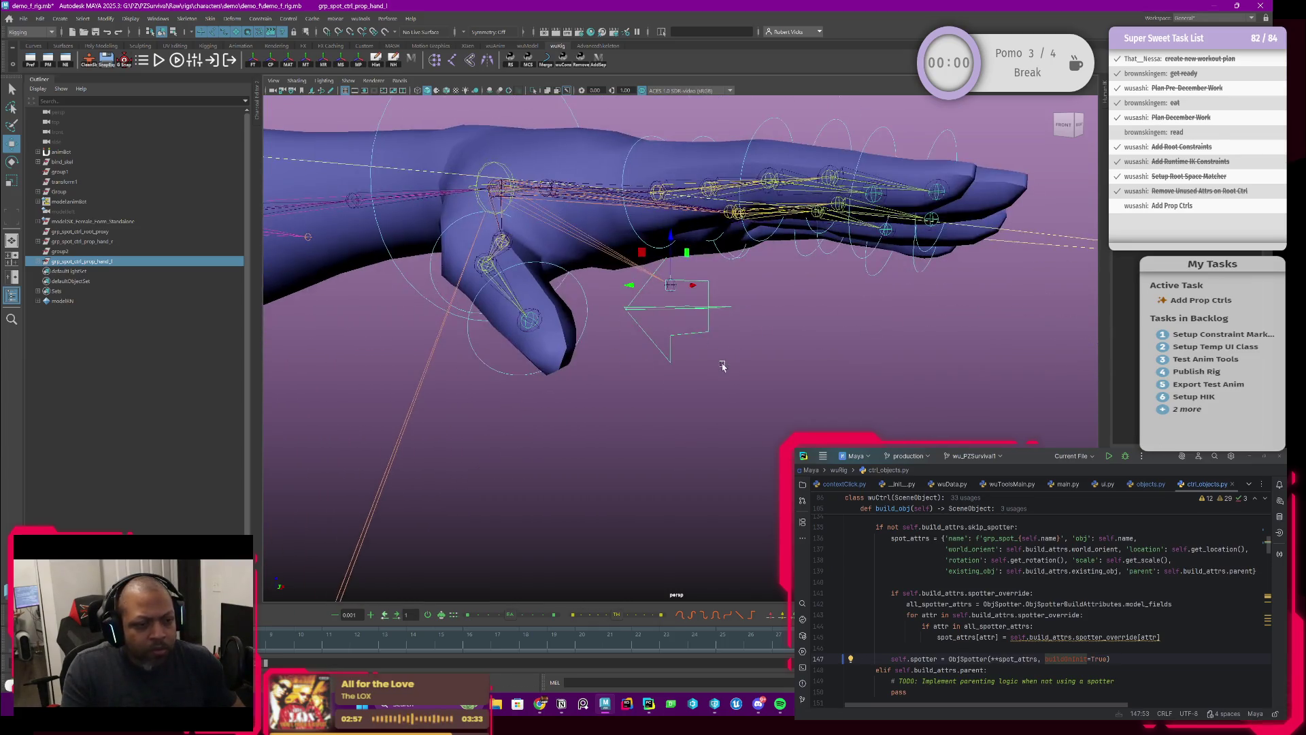
pyautogui.scroll(2, 718, 341)
pyautogui.scroll(4, 696, 333)
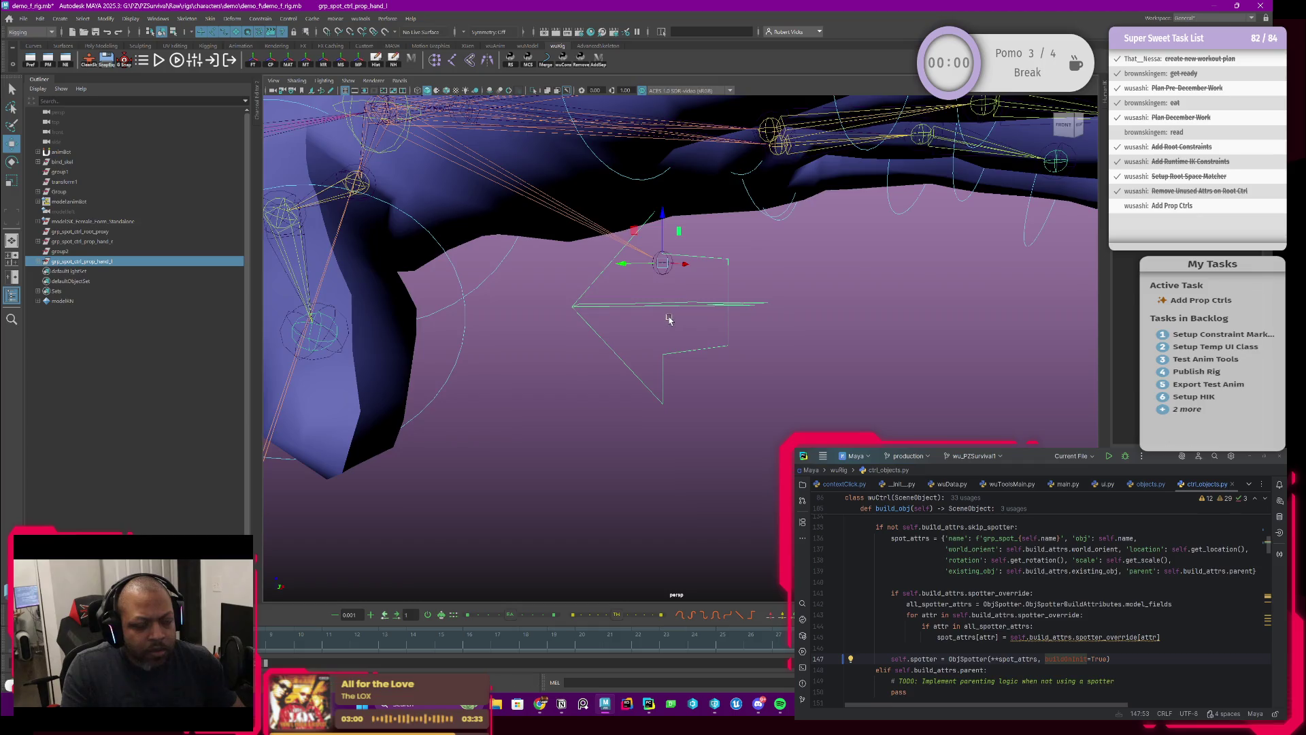
pyautogui.keyDown('alt'); pyautogui.moveTo(669, 319); pyautogui.dragTo(672, 345); pyautogui.keyUp('alt')
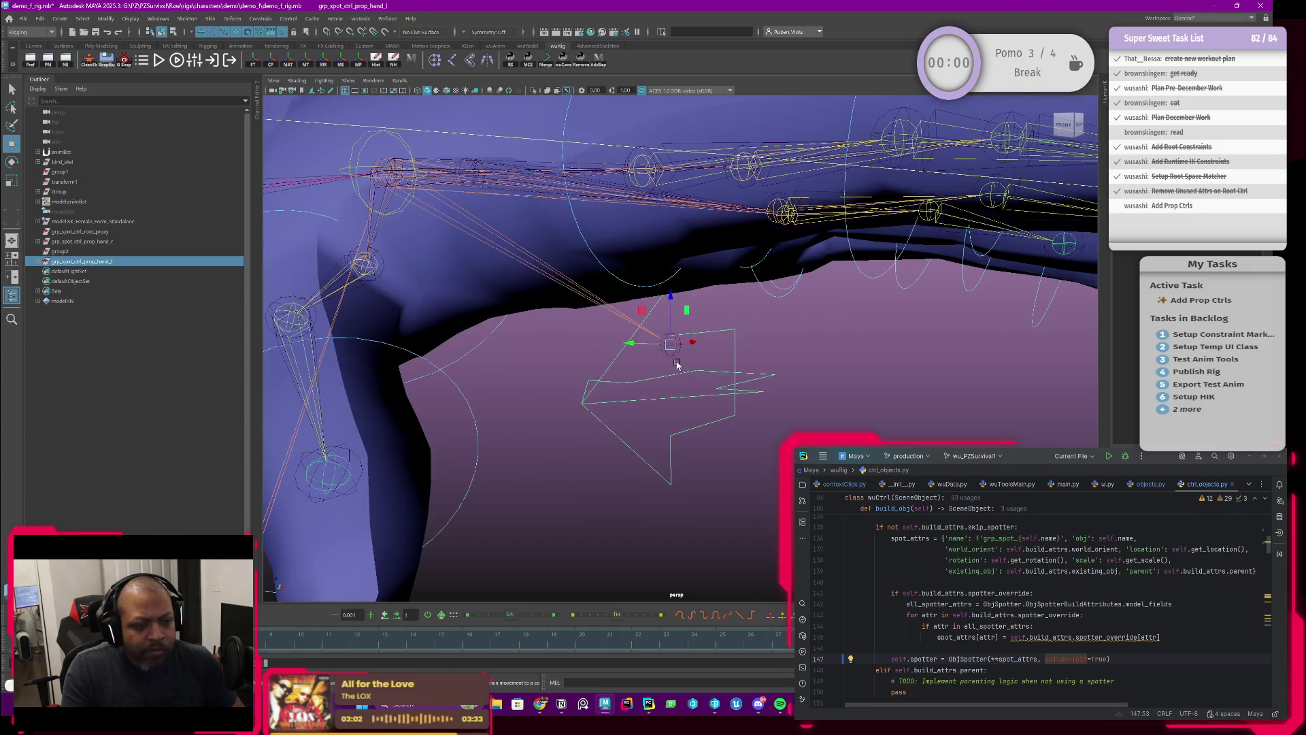
pyautogui.click(696, 409)
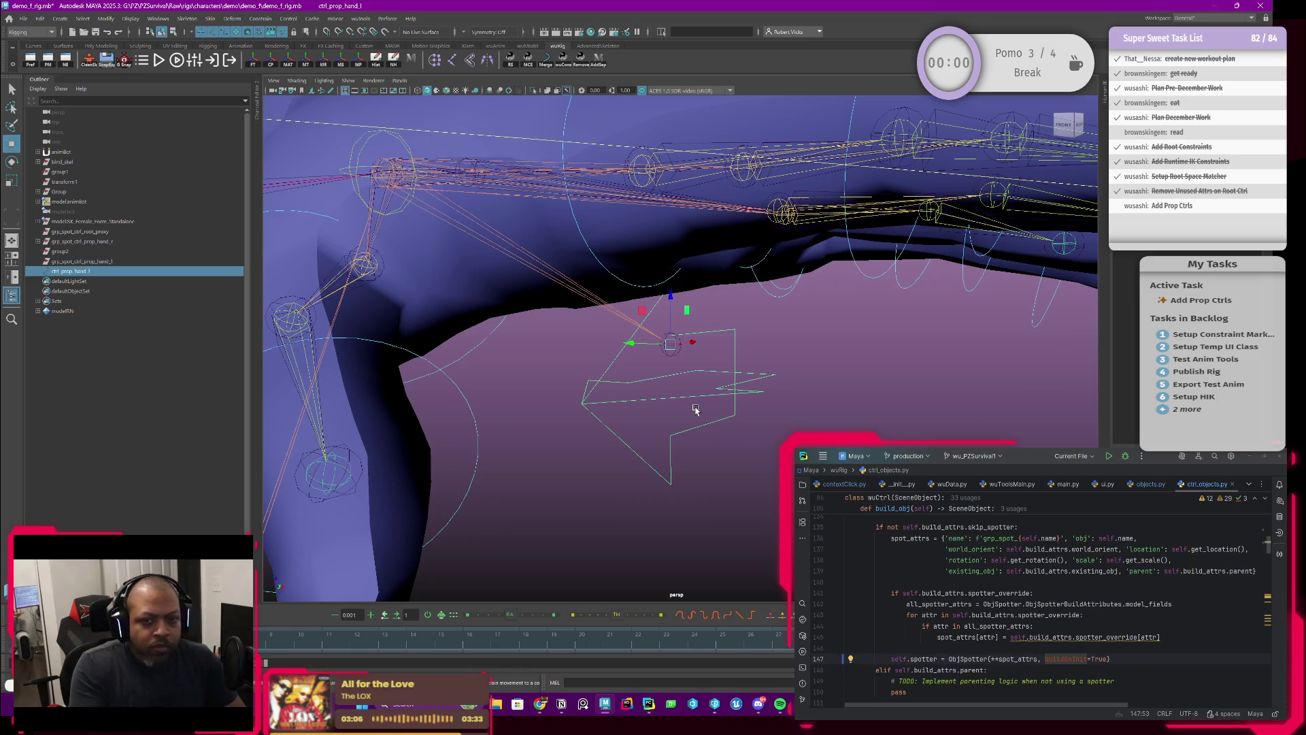
pyautogui.click(101, 262)
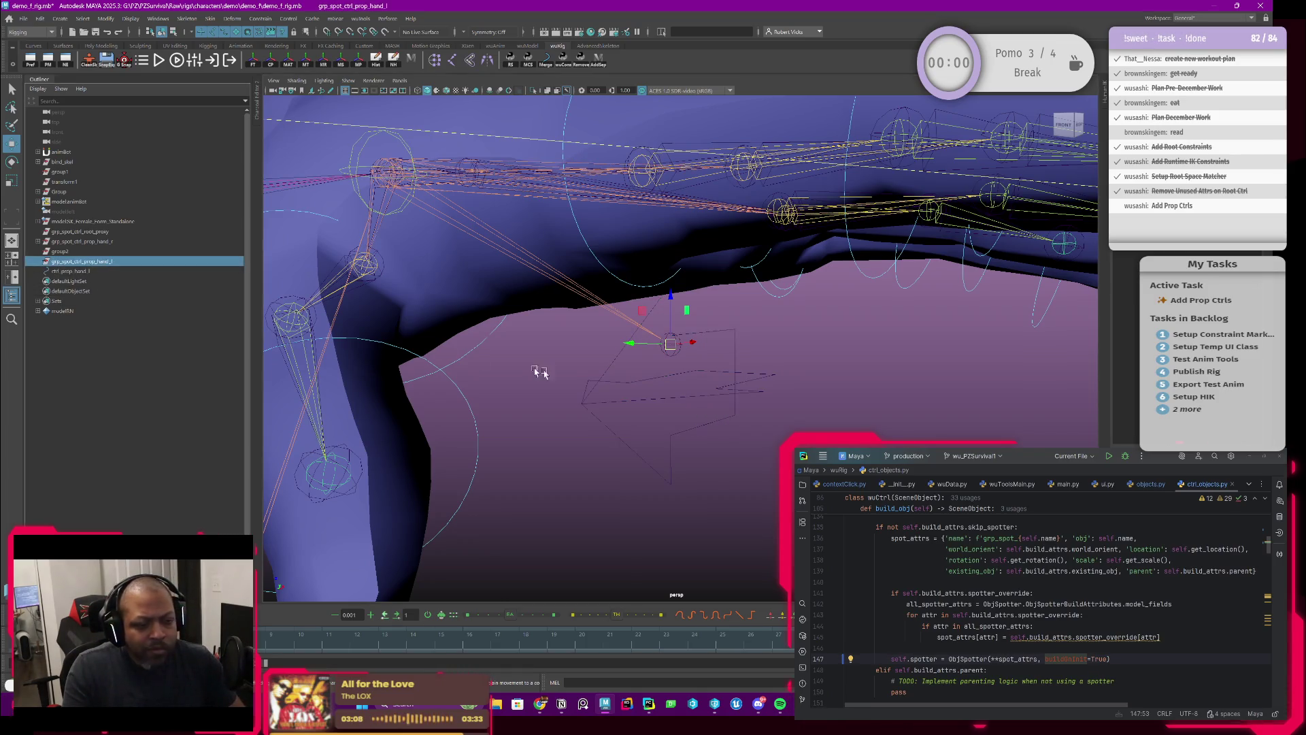
pyautogui.click(670, 360)
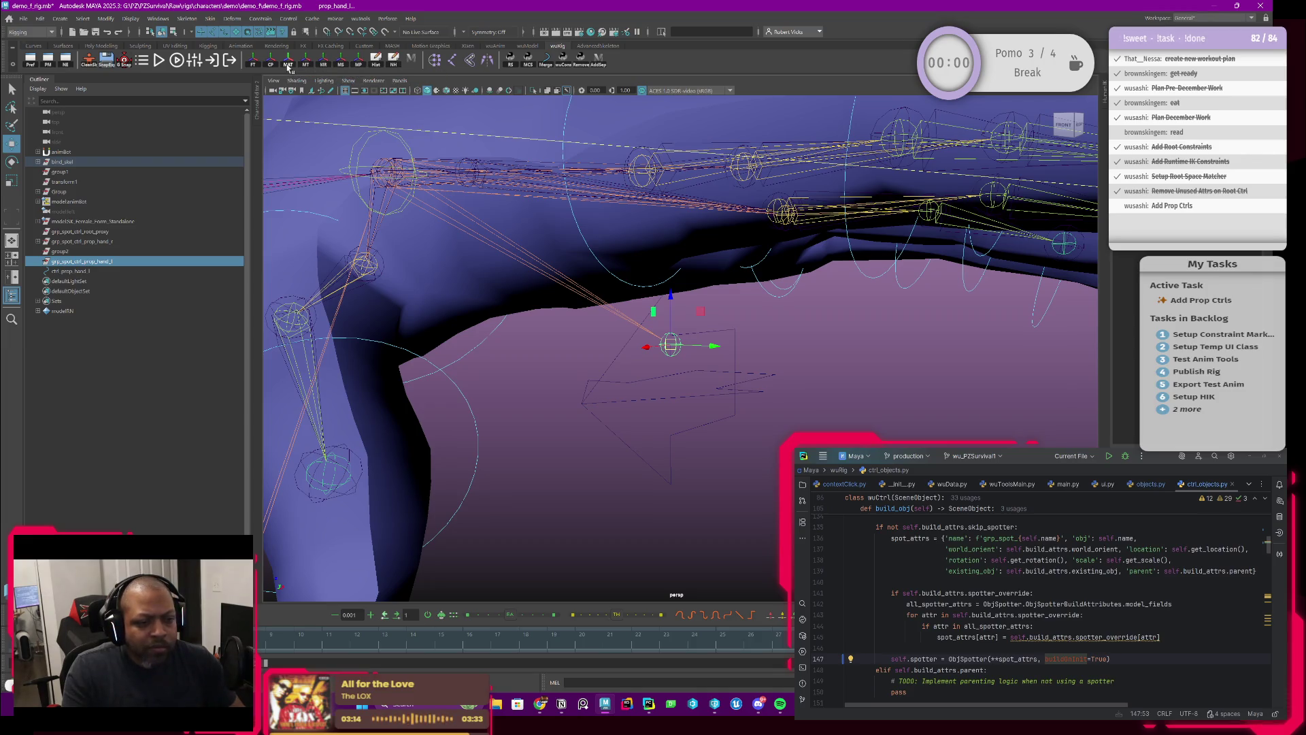
pyautogui.click(95, 263)
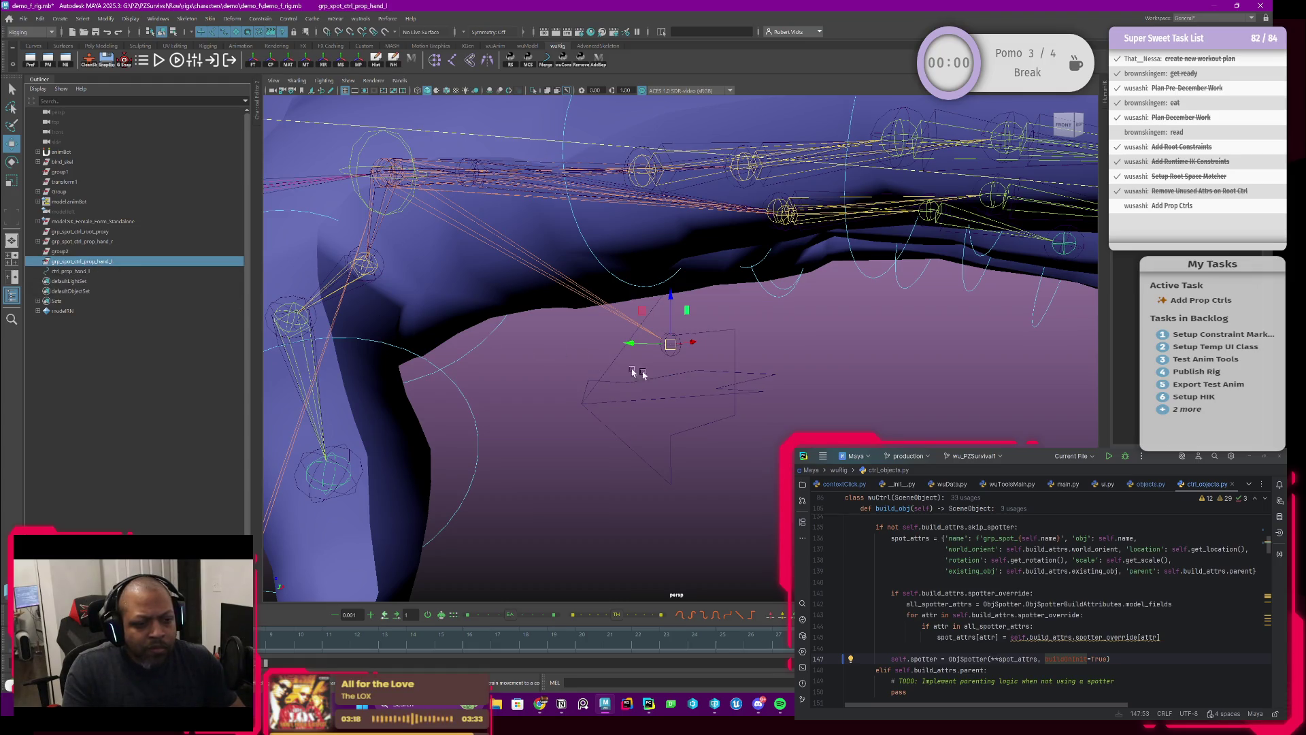
pyautogui.click(711, 423)
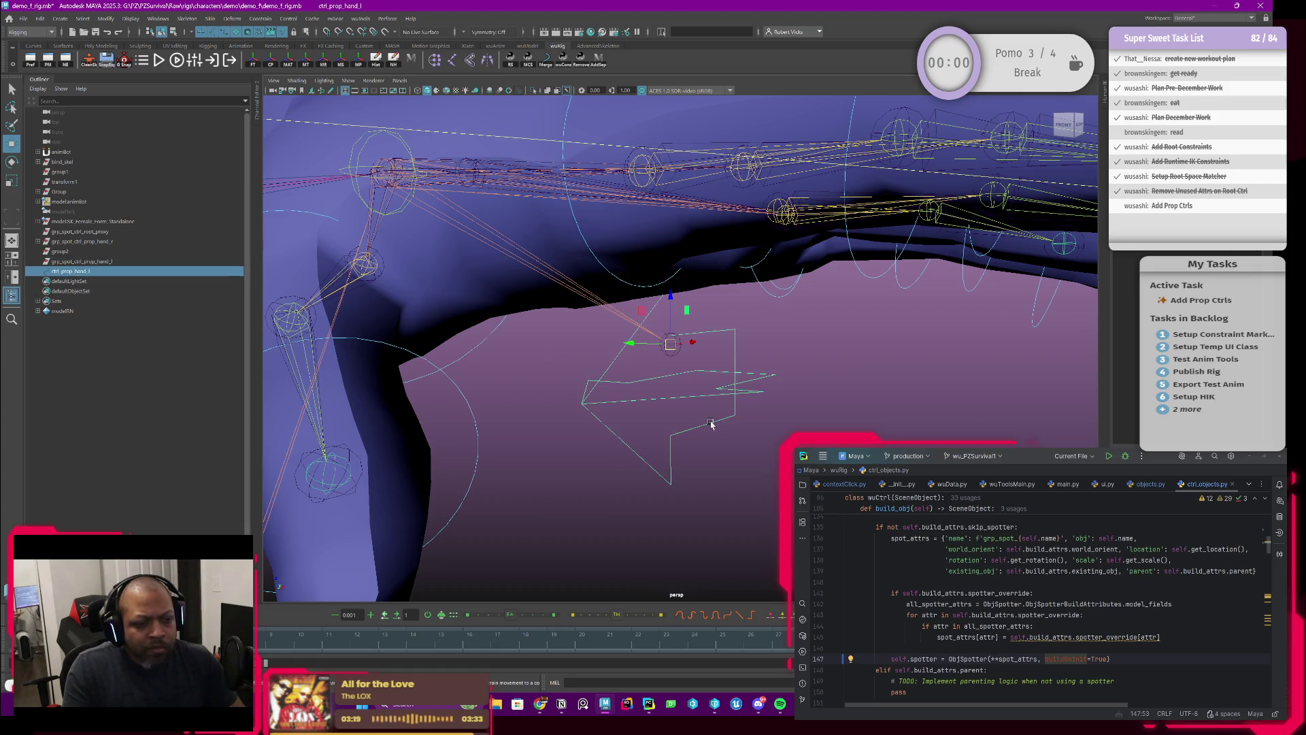
pyautogui.click(83, 262)
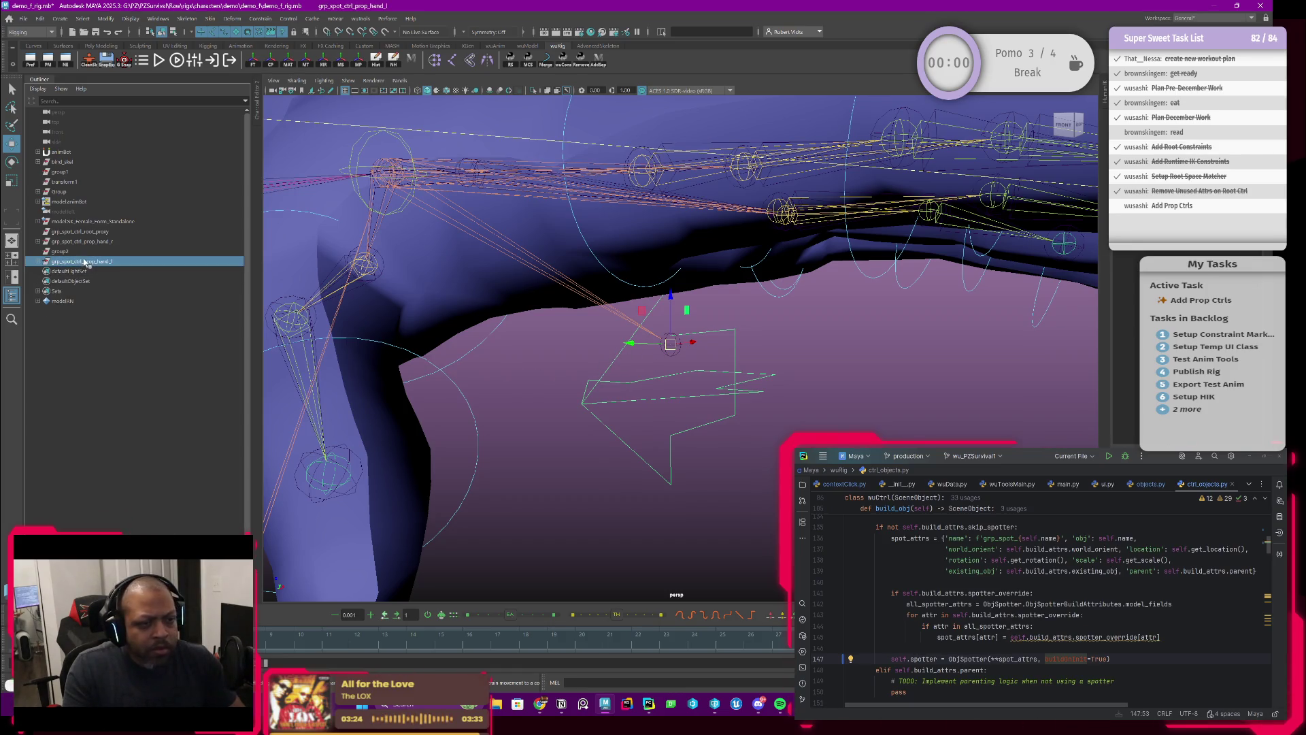
pyautogui.press('f')
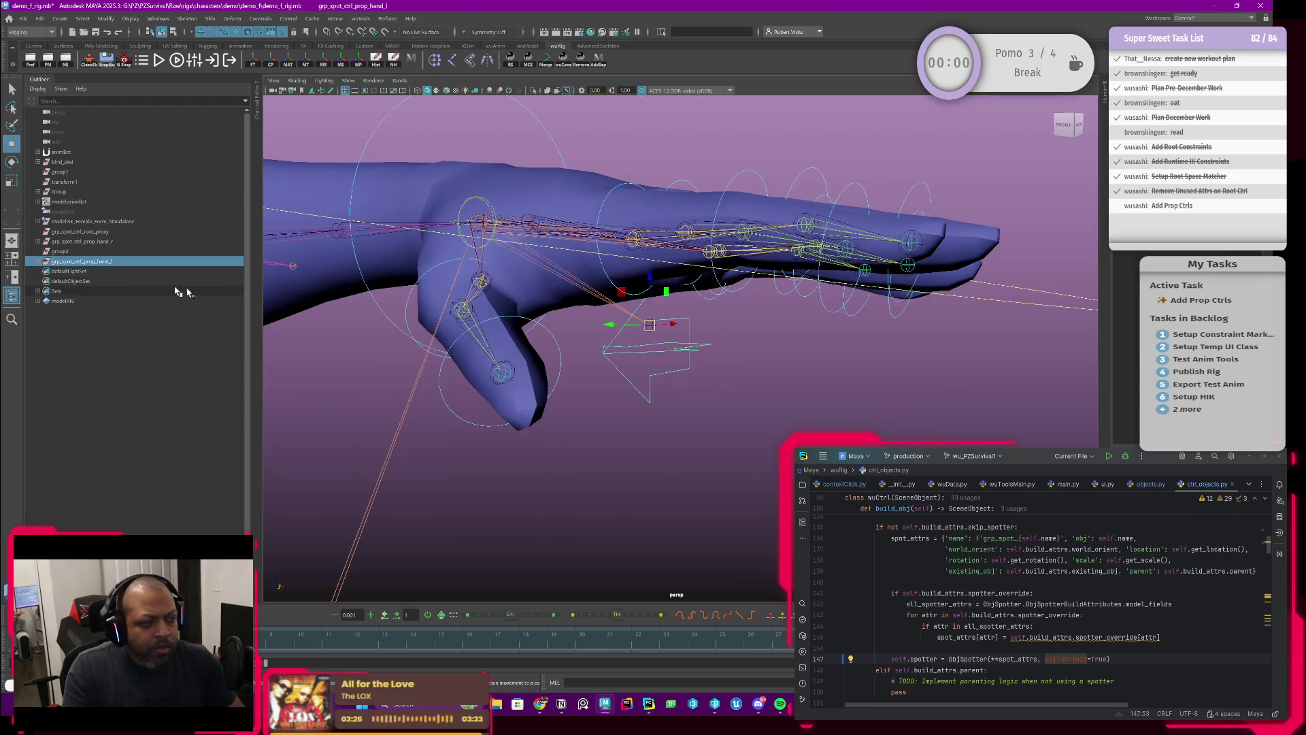
pyautogui.click(38, 261)
pyautogui.click(85, 271)
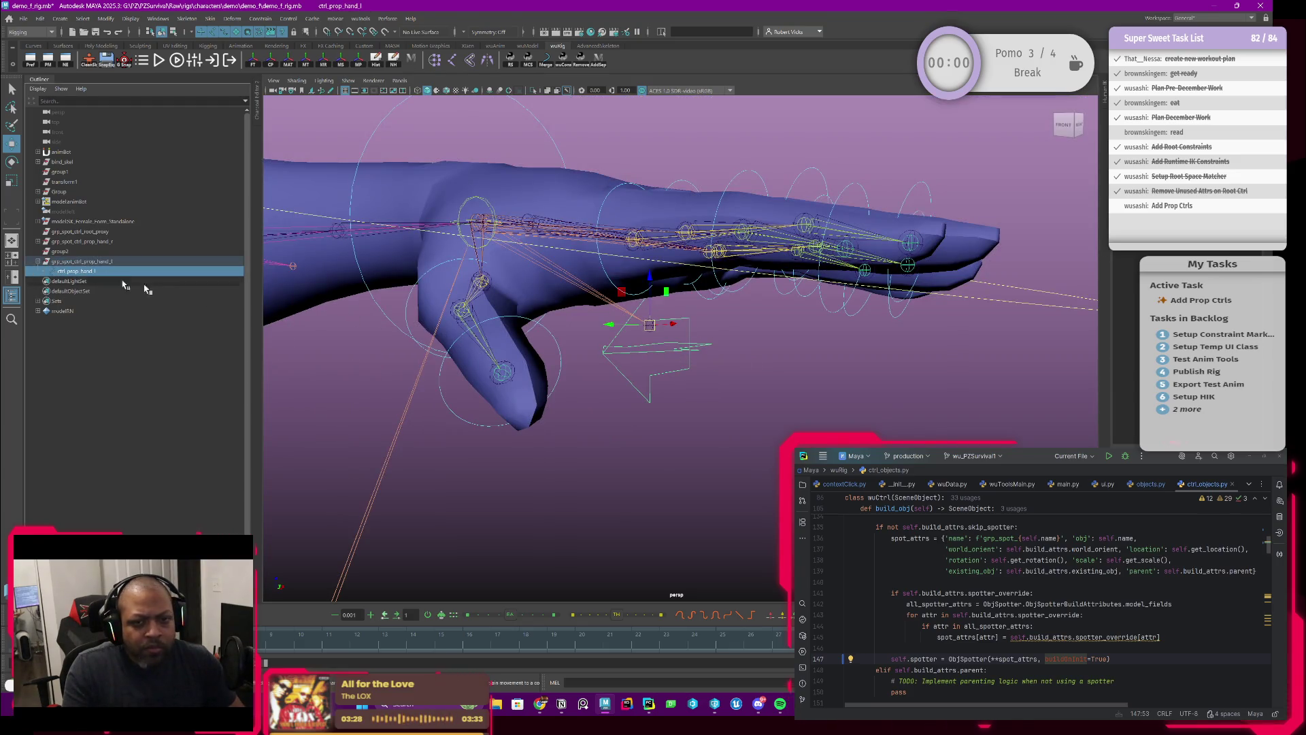
pyautogui.press('f')
pyautogui.keyDown('alt'); pyautogui.moveTo(584, 367); pyautogui.dragTo(724, 352); pyautogui.keyUp('alt')
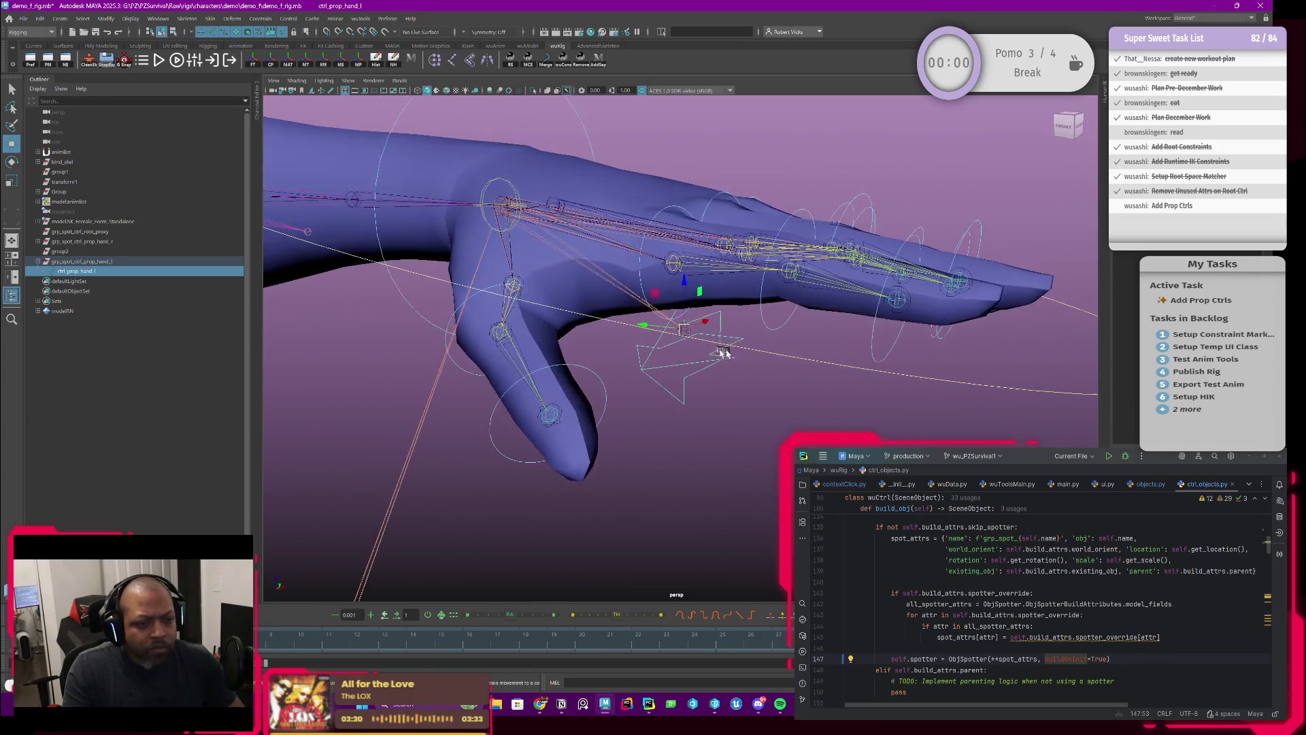
pyautogui.click(112, 261)
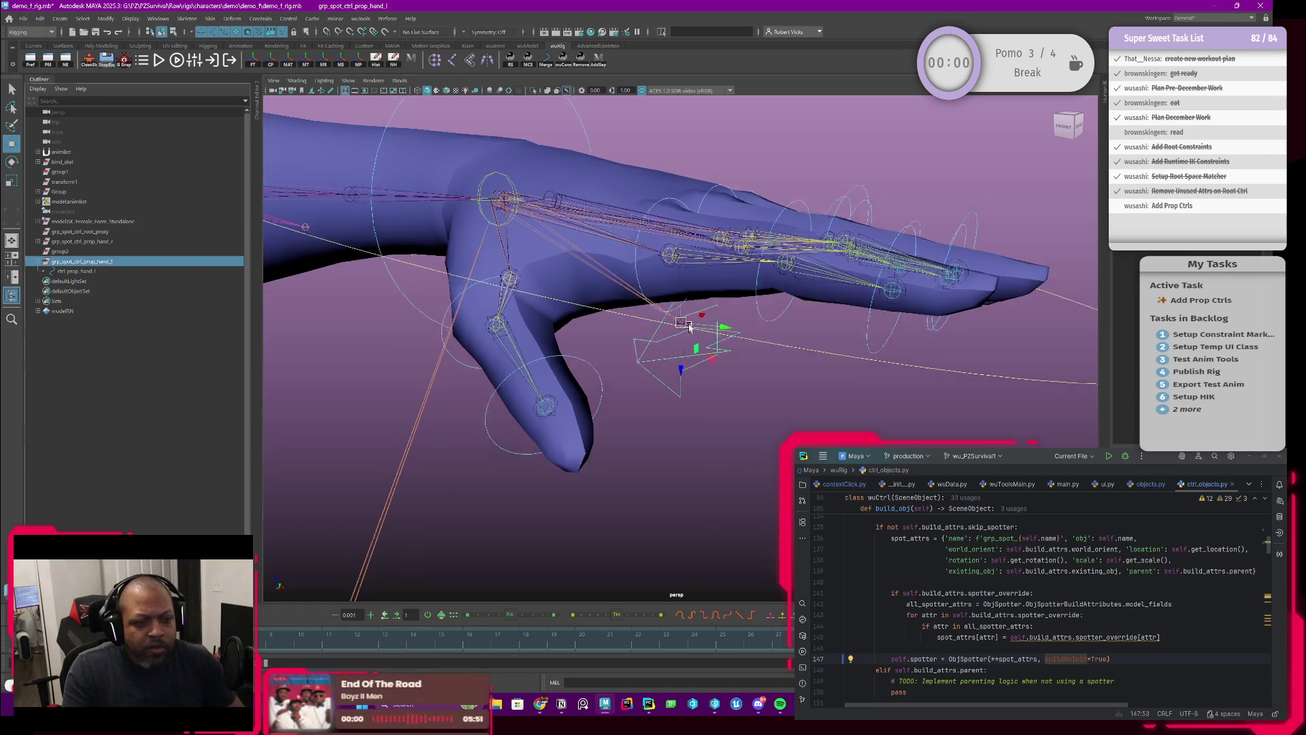
pyautogui.scroll(5, 690, 322)
pyautogui.keyDown('alt'); pyautogui.moveTo(699, 307); pyautogui.dragTo(702, 313); pyautogui.keyUp('alt')
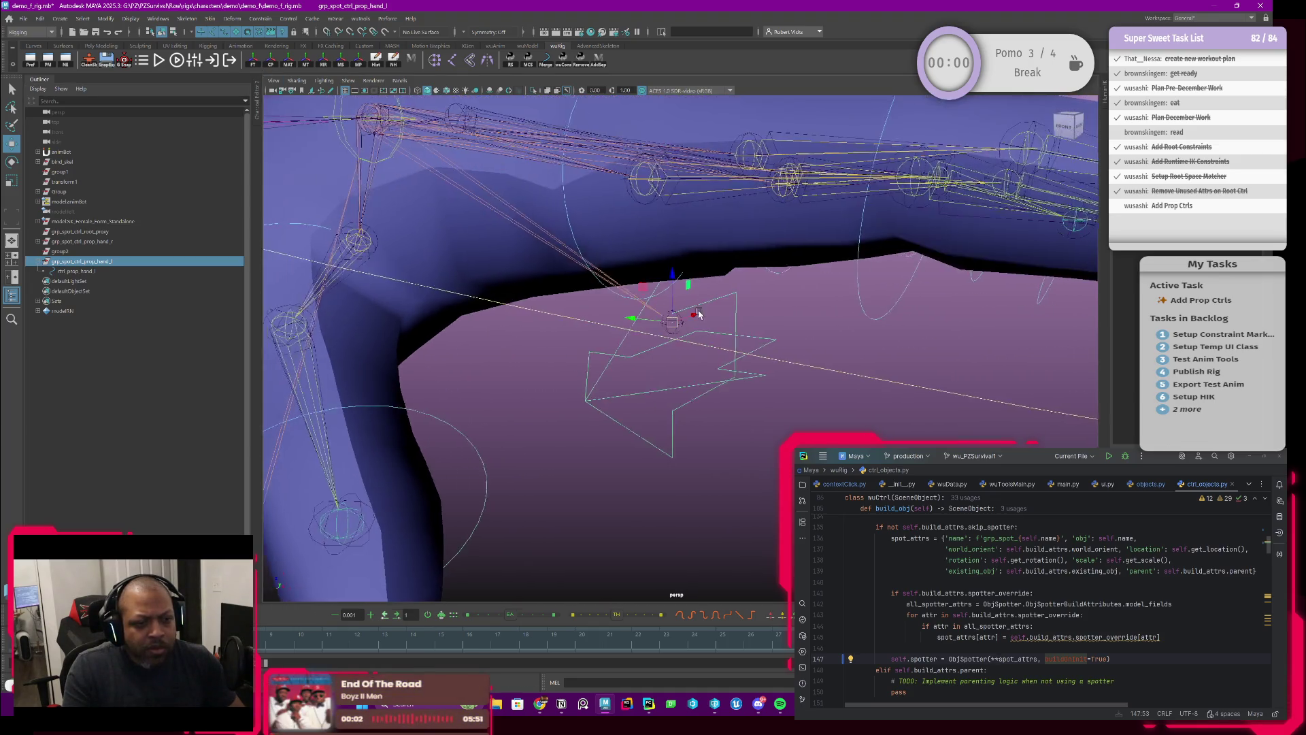